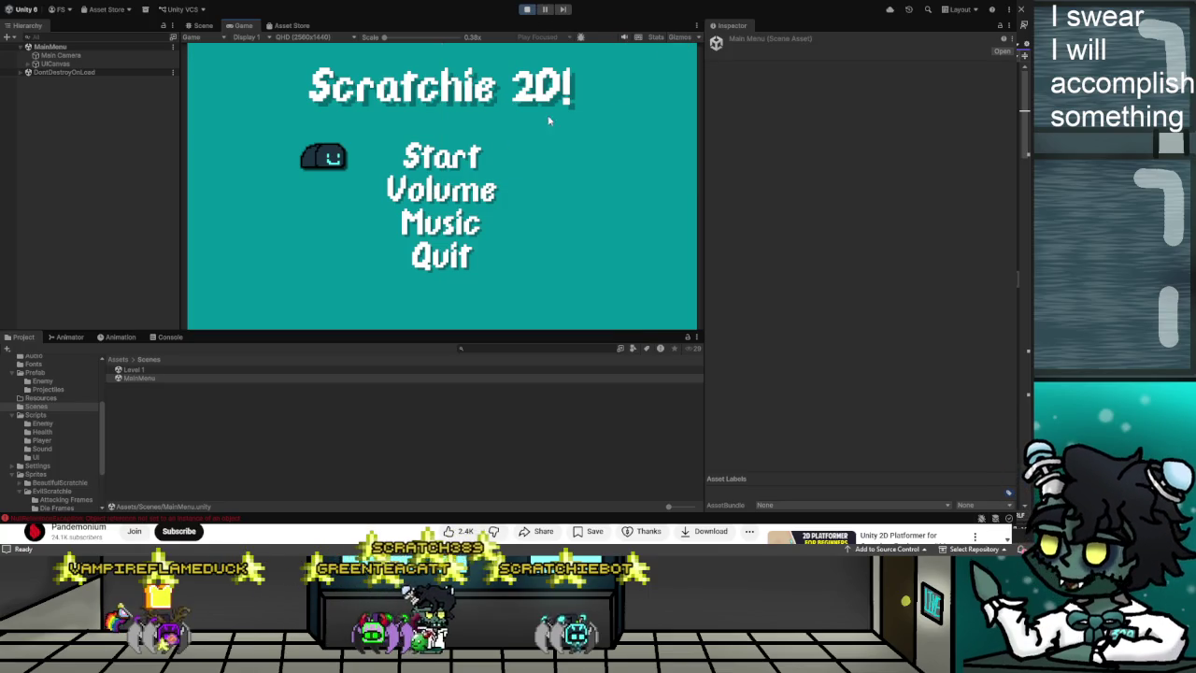
Start Level 1 from the Scratchie 2D! main menu twice, then stop Play mode.
left_click(377, 161)
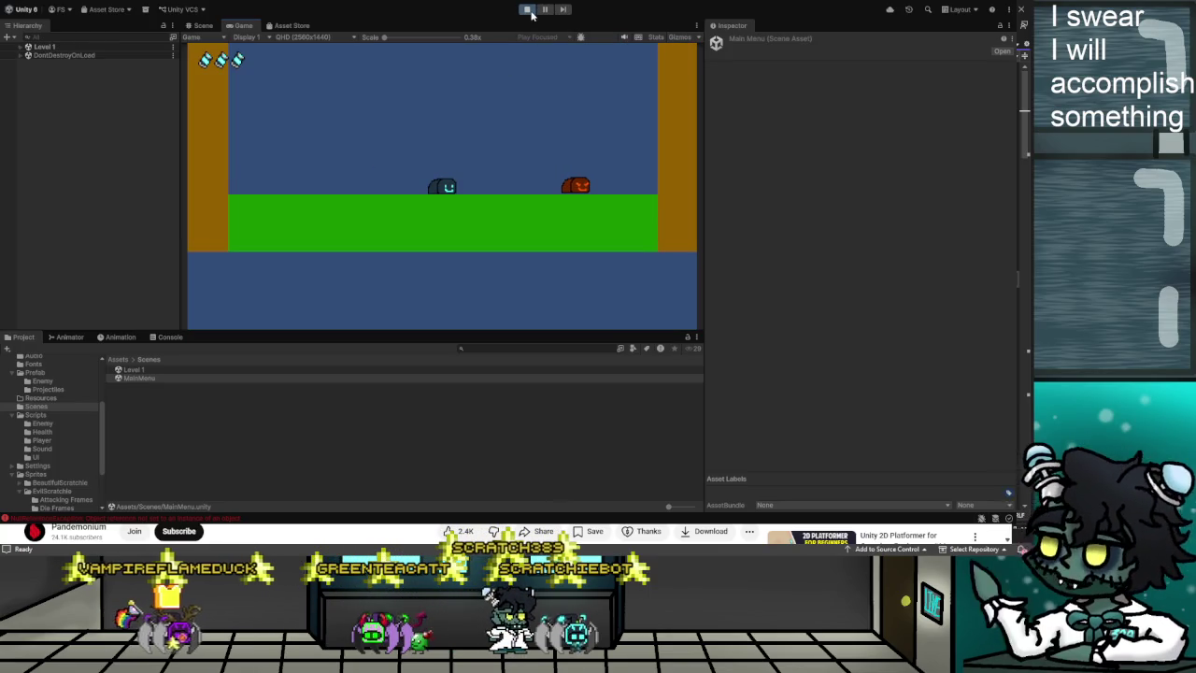
left_click(526, 9)
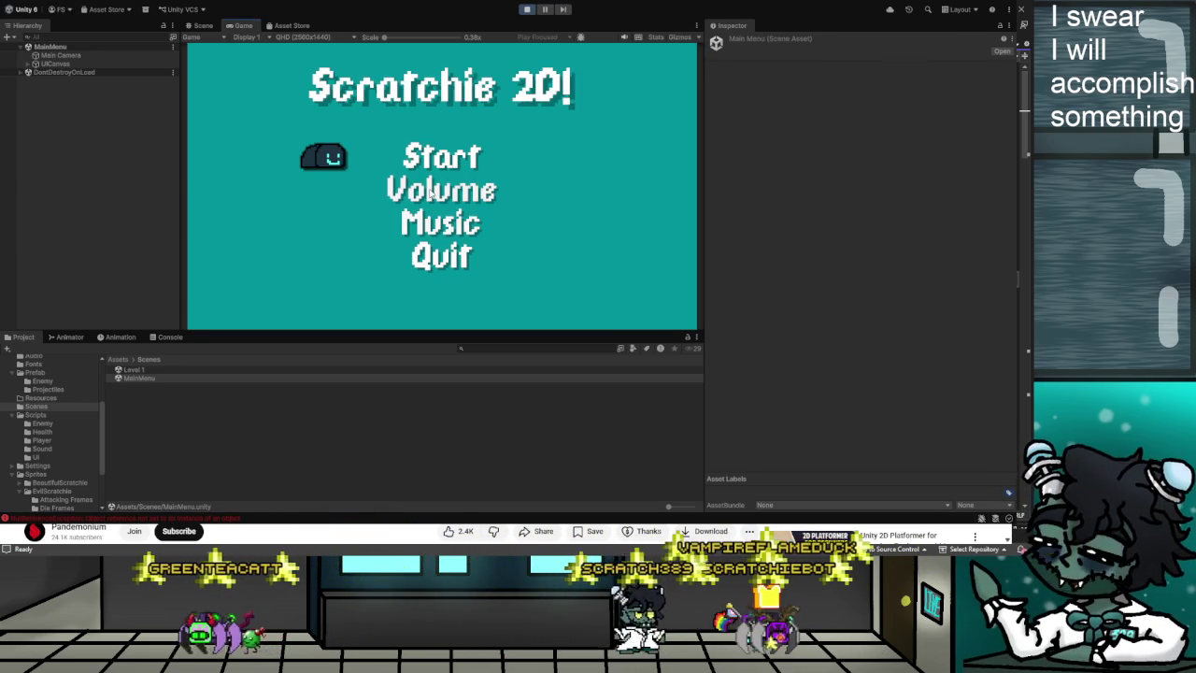
left_click(441, 159)
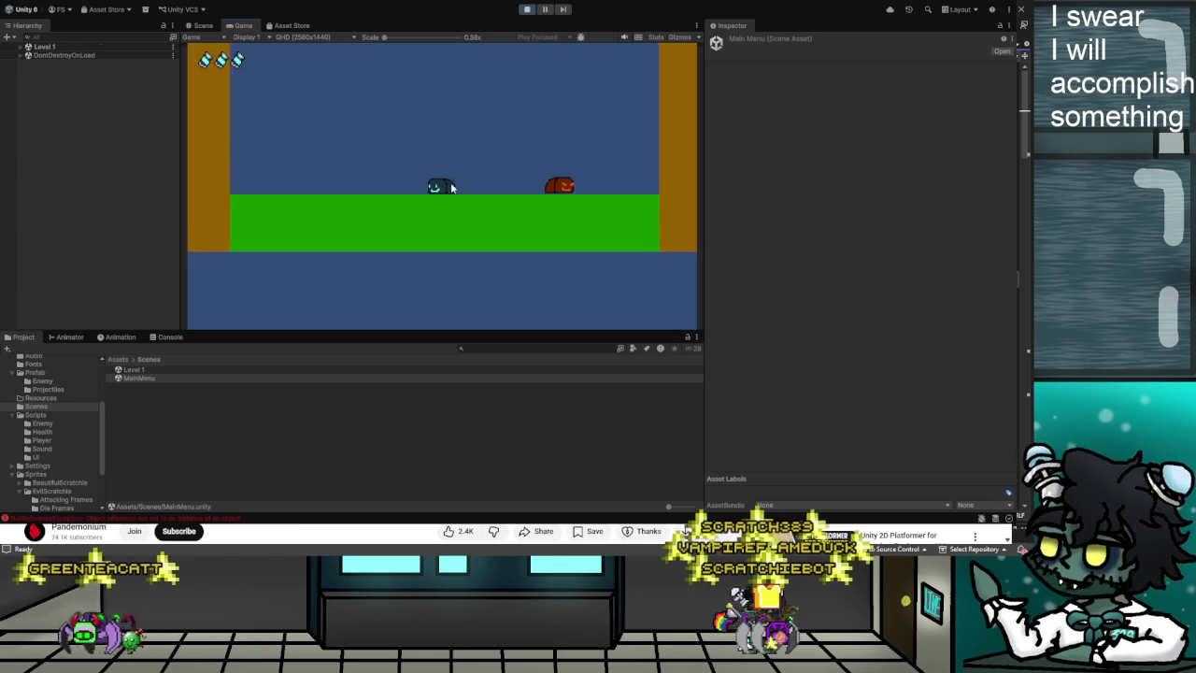
left_click(527, 10)
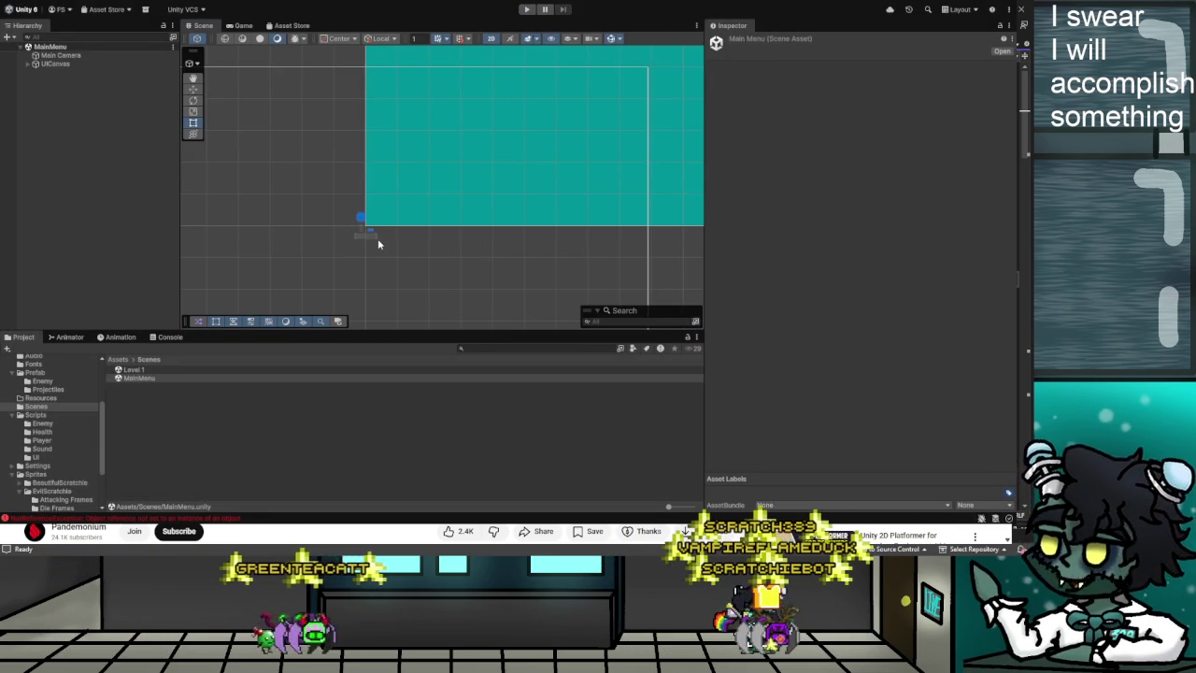
Run the game and show the NullReferenceException errors in the Console.
left_click(528, 10)
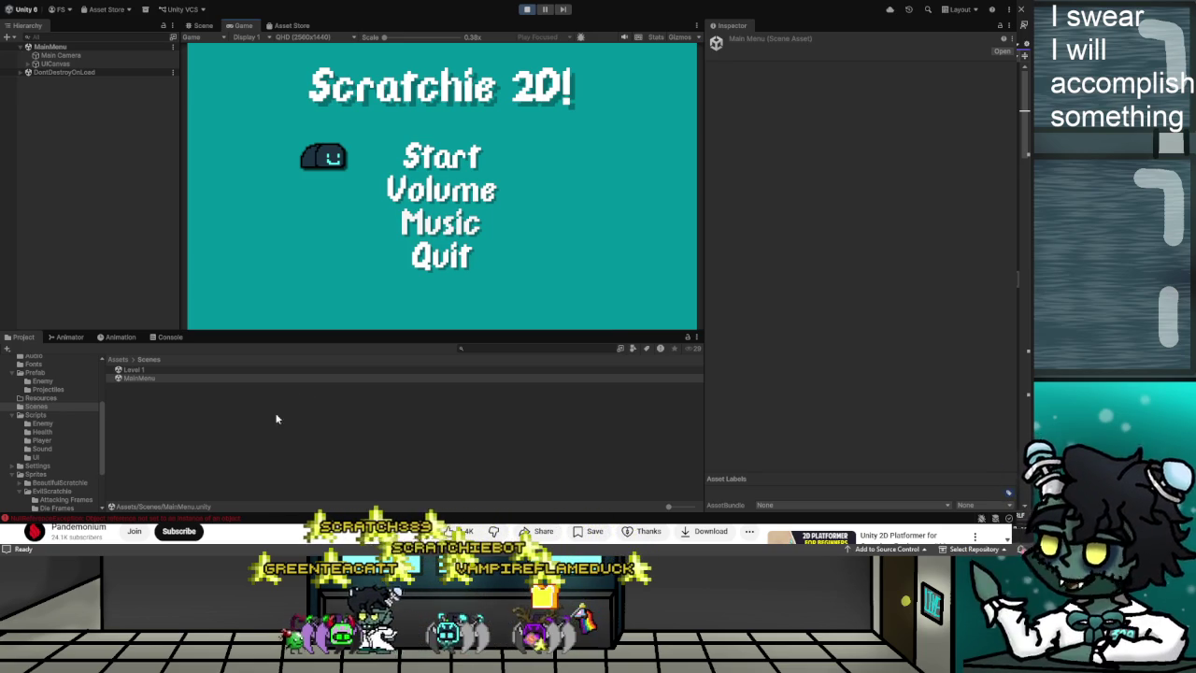
left_click(190, 519)
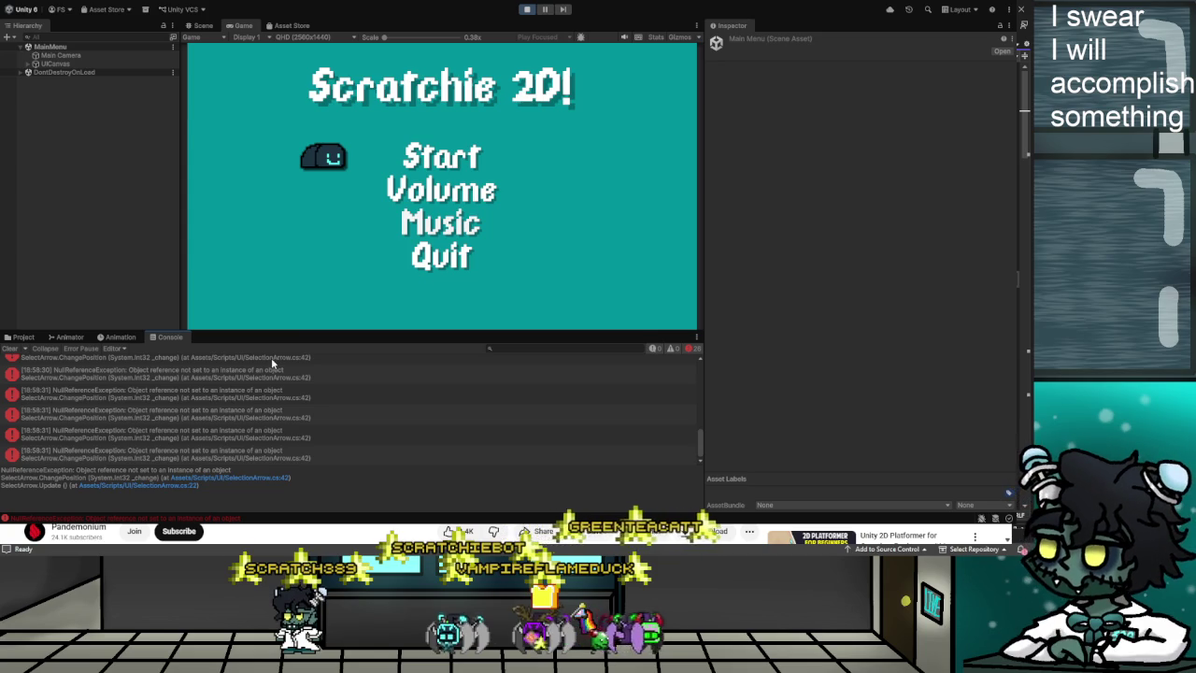
Trace the top error to SelectionArrow and view its Start, Volume, Music and Quit options.
left_click(58, 361)
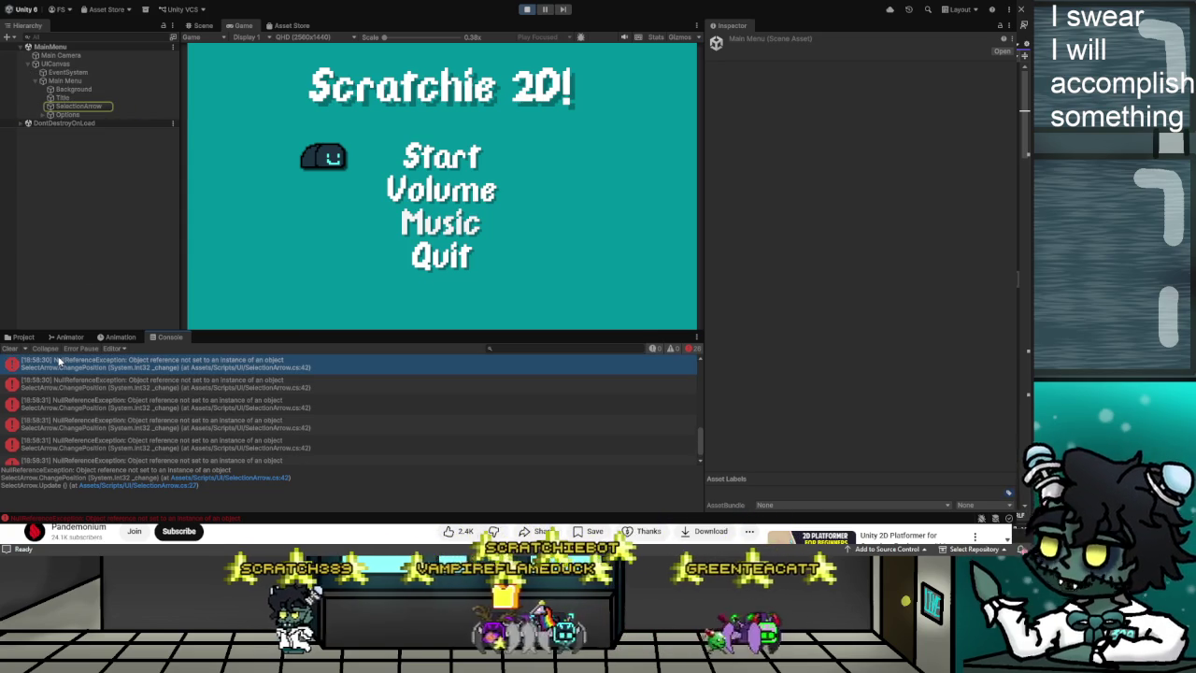
left_click(78, 107)
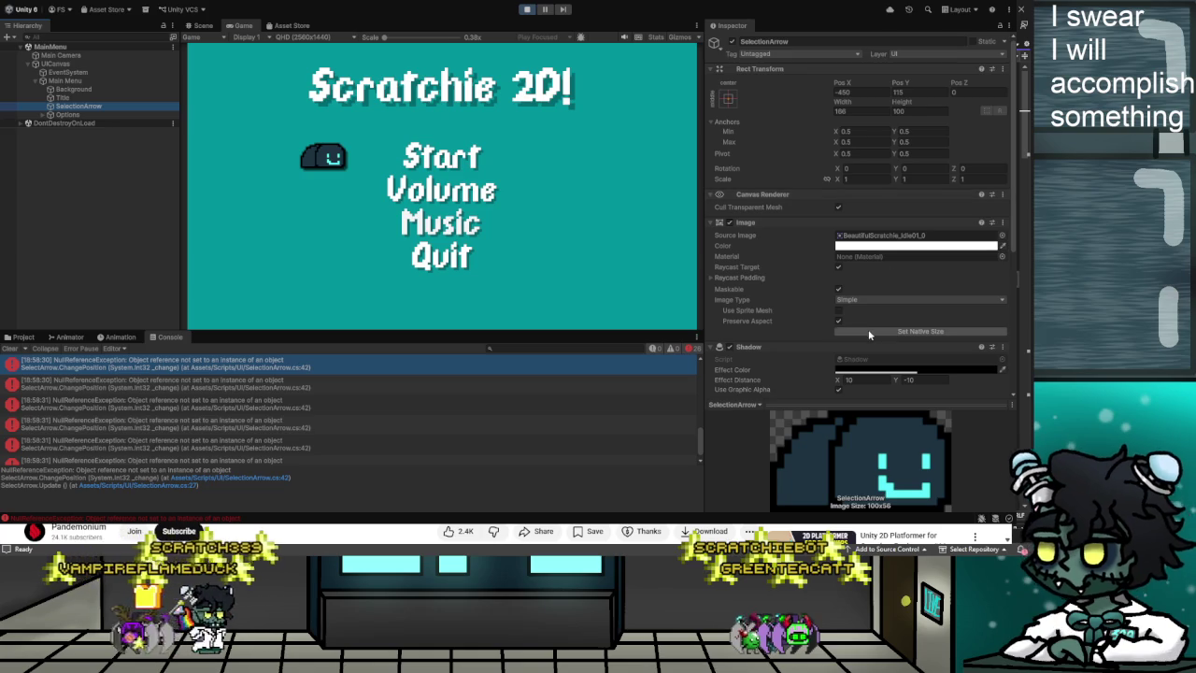
scroll(868, 329, "down", 5)
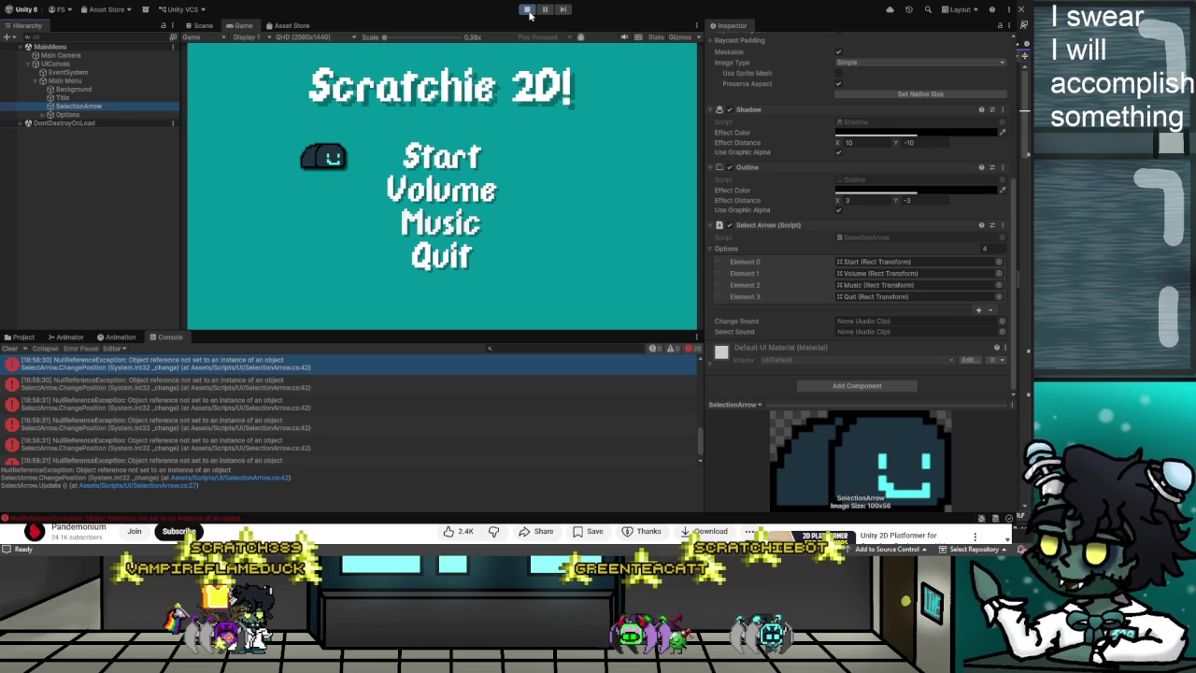
left_click(529, 13)
left_click(288, 369)
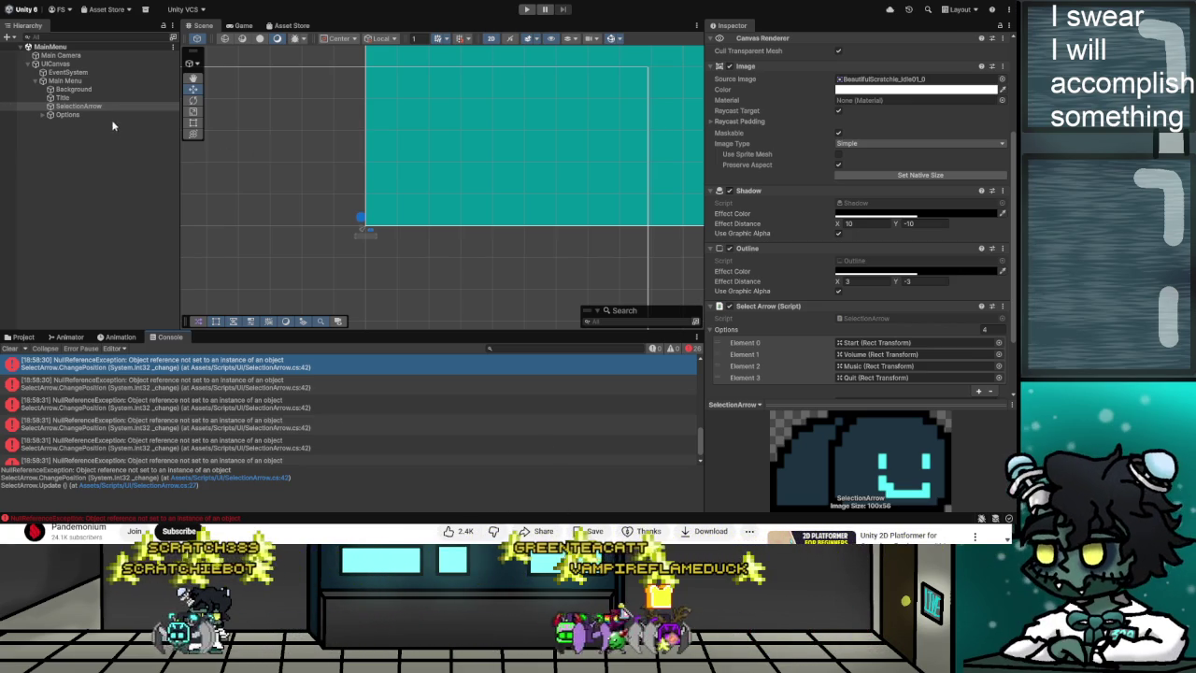
Review SelectionArrow's unassigned sound slots and show the Assets/Scenes folder.
scroll(868, 298, "down", 2)
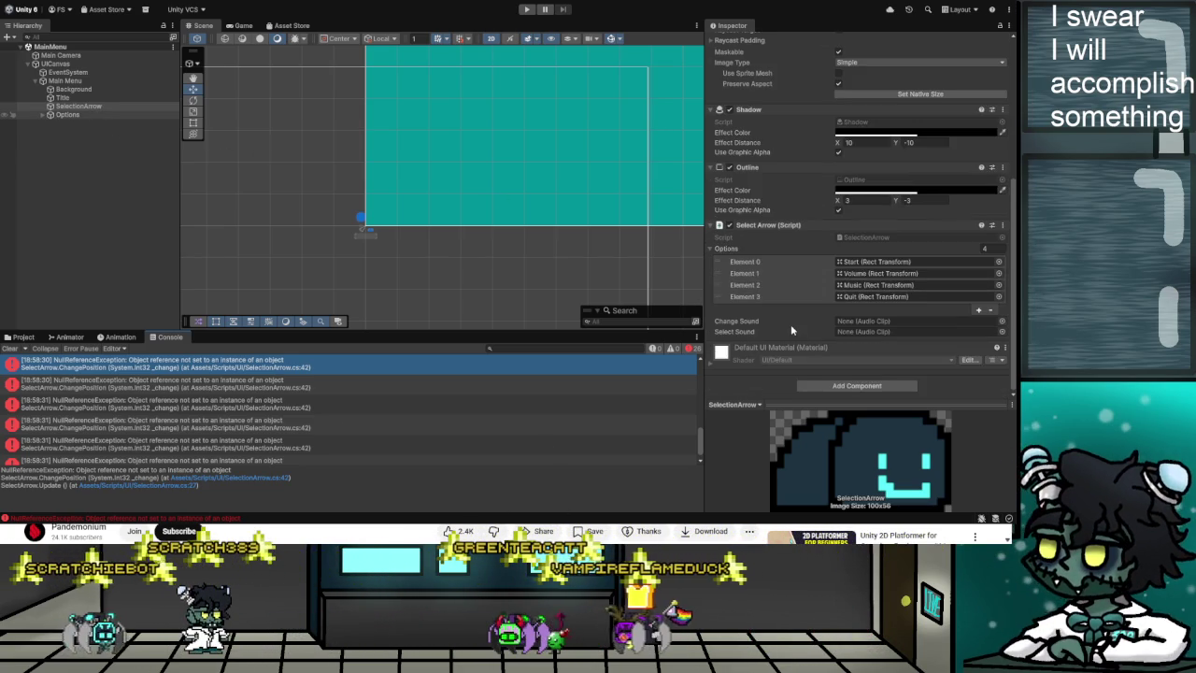
scroll(811, 322, "up", 2)
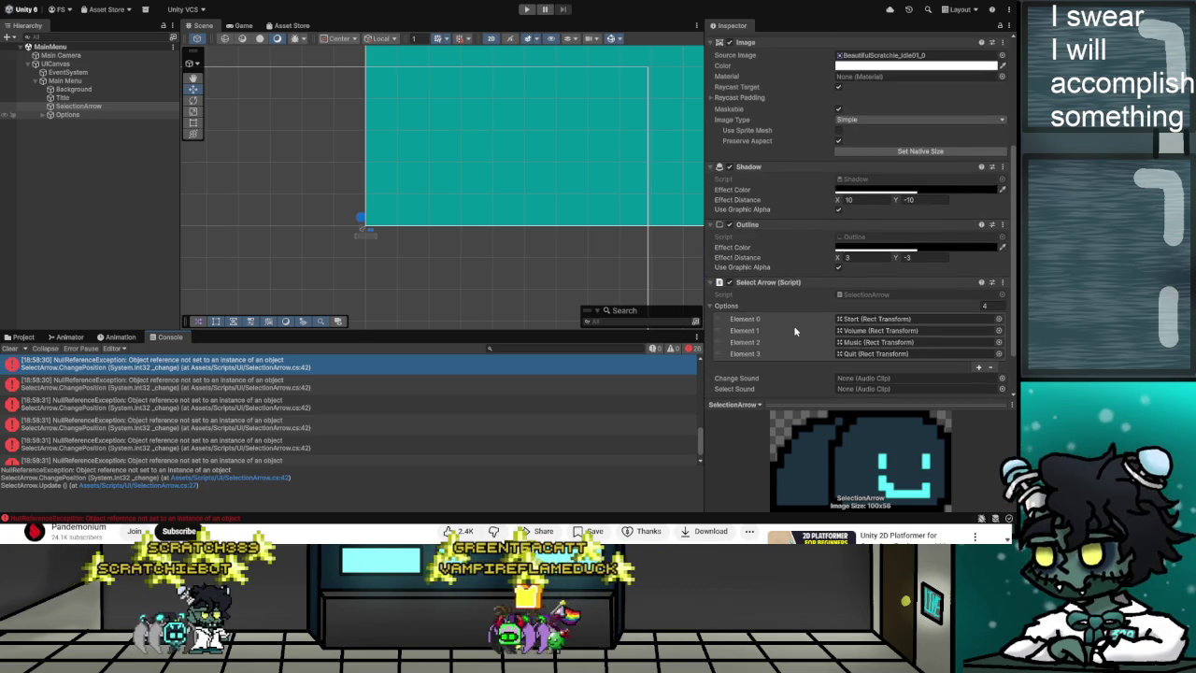
scroll(793, 327, "down", 1)
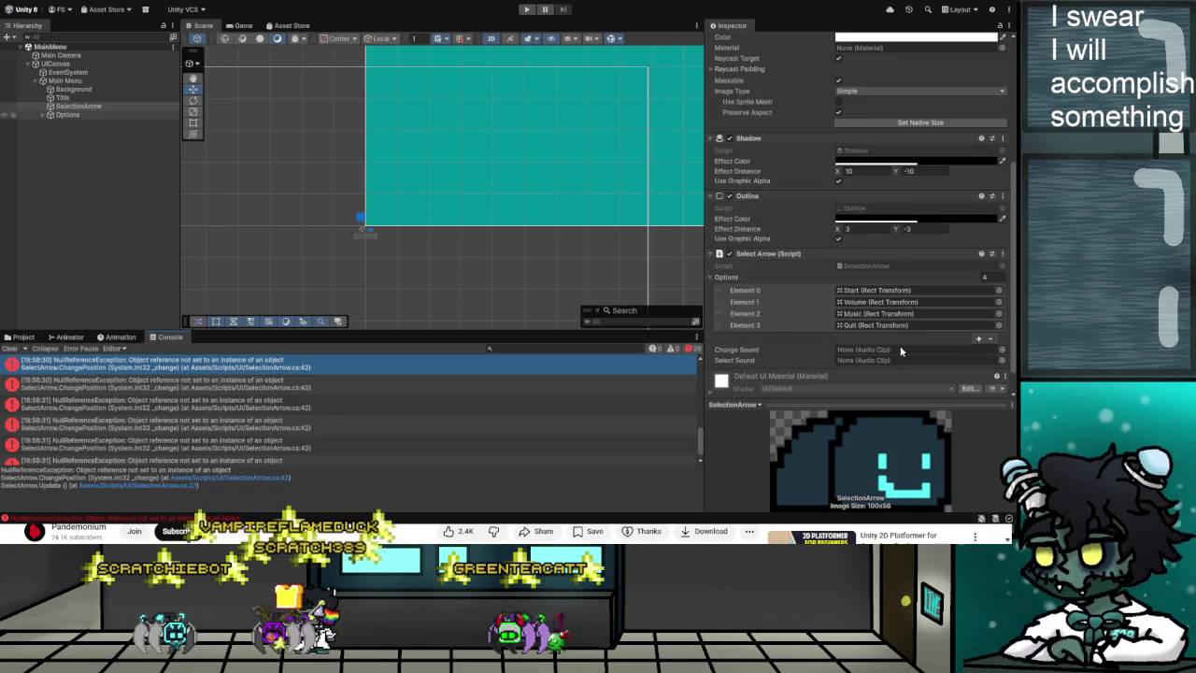
left_click(23, 338)
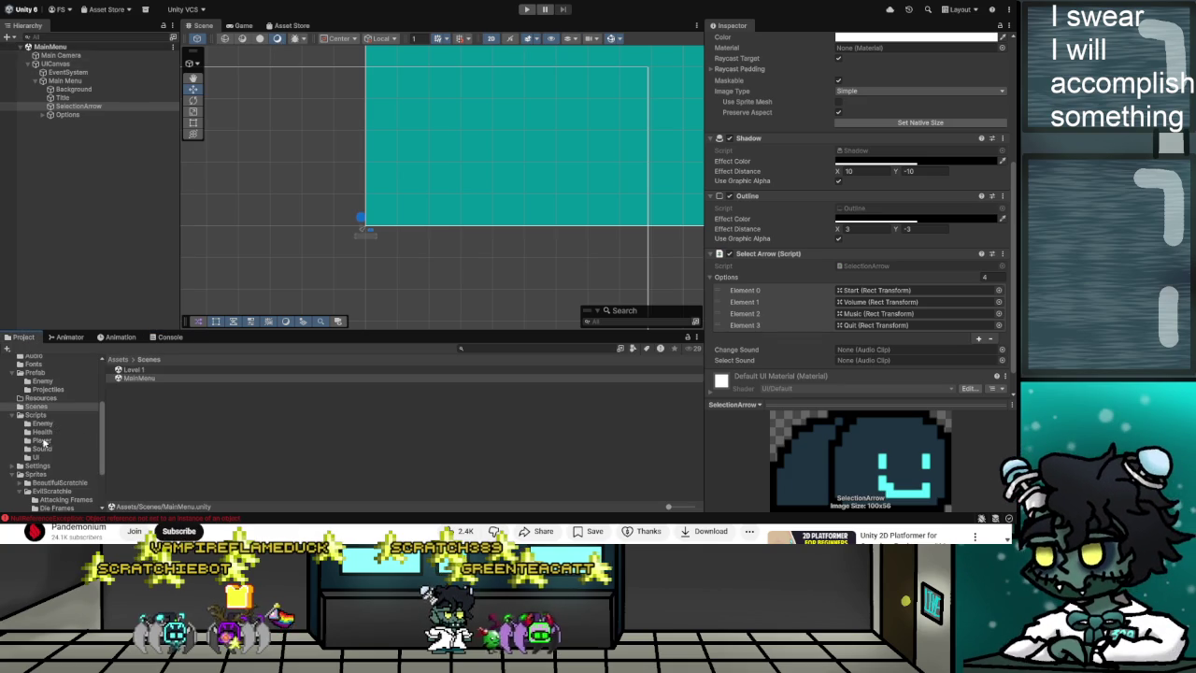
Check Level 1's PauseScreen SelectionArrow sounds (Hurt, Death), then reopen the MainMenu scene.
double_click(130, 370)
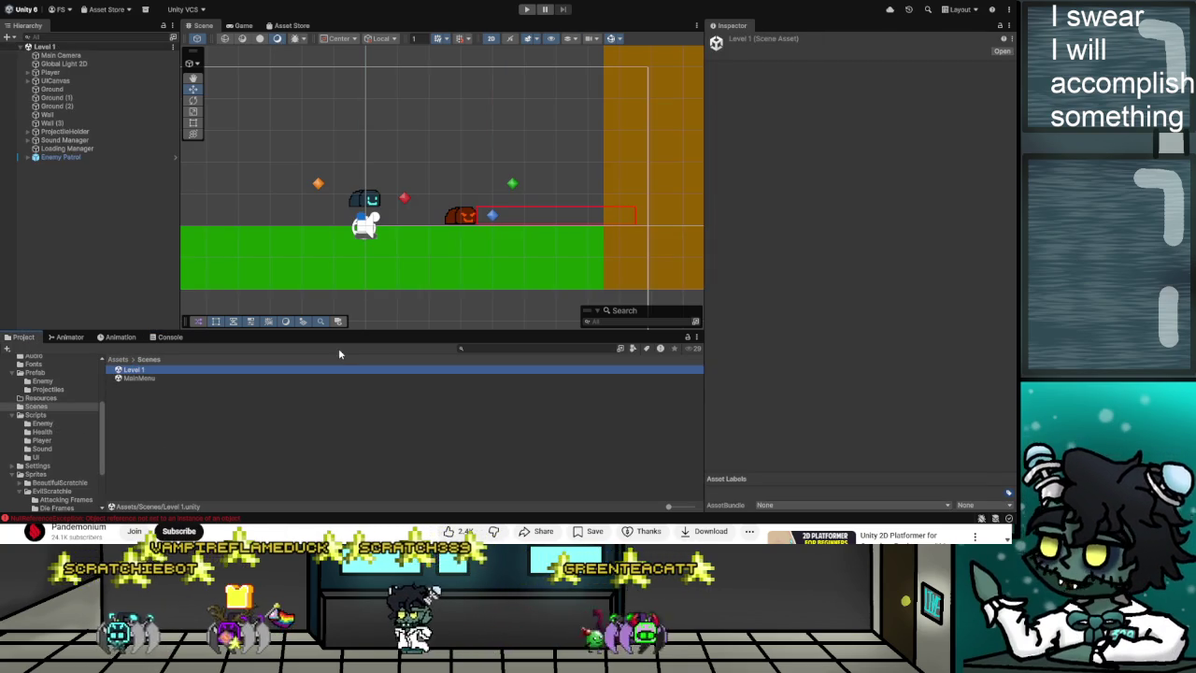
left_click(29, 82)
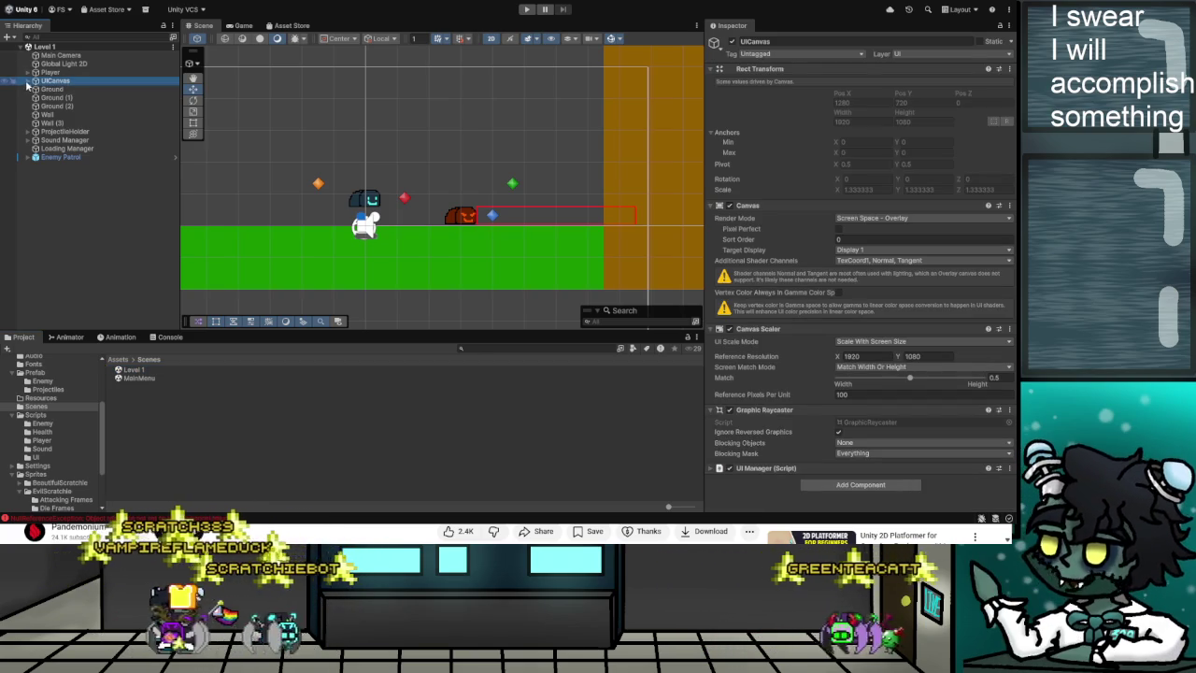
left_click(29, 81)
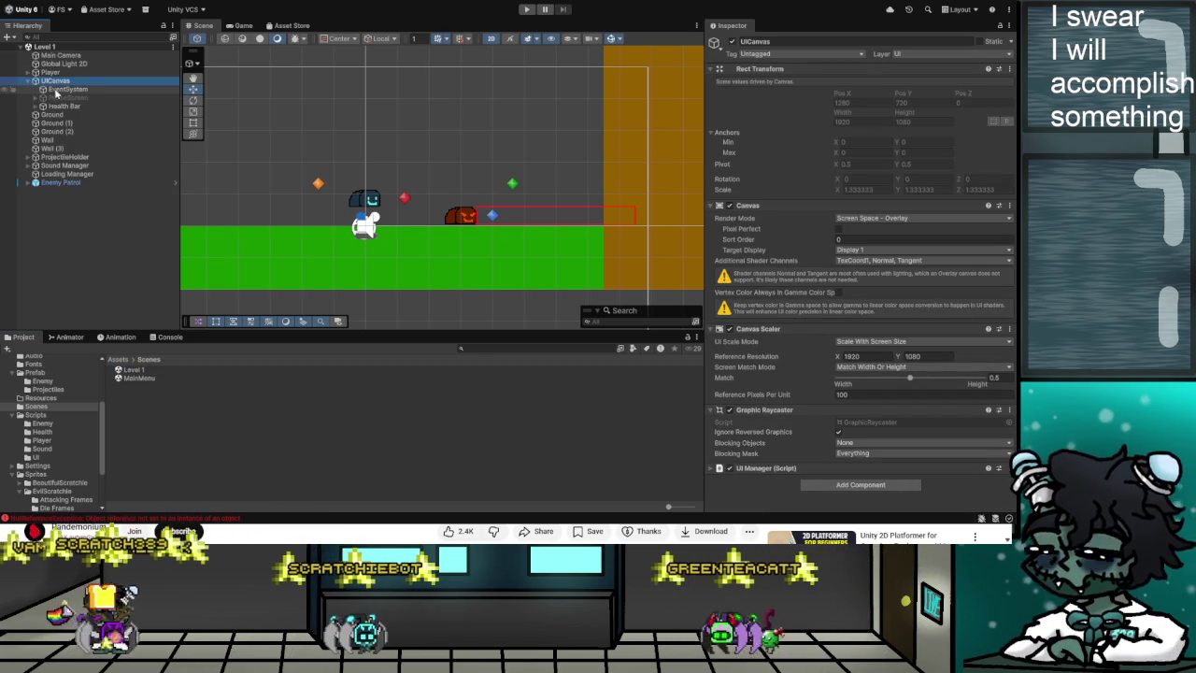
left_click(36, 97)
left_click(68, 122)
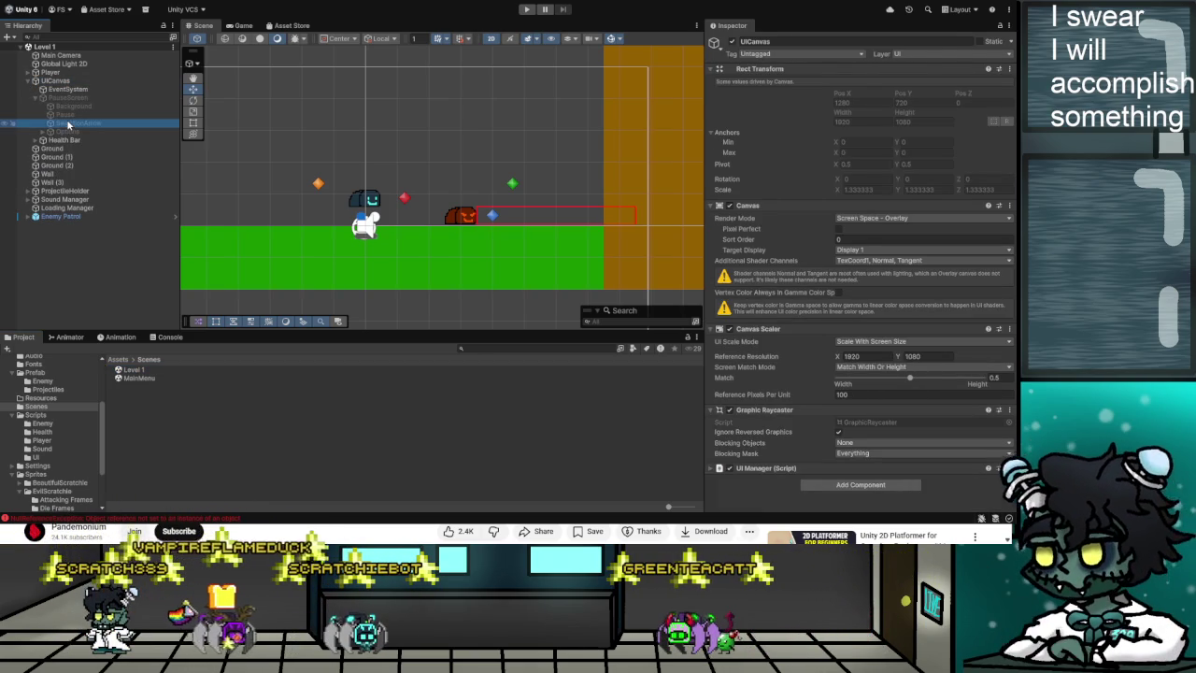
scroll(870, 358, "down", 5)
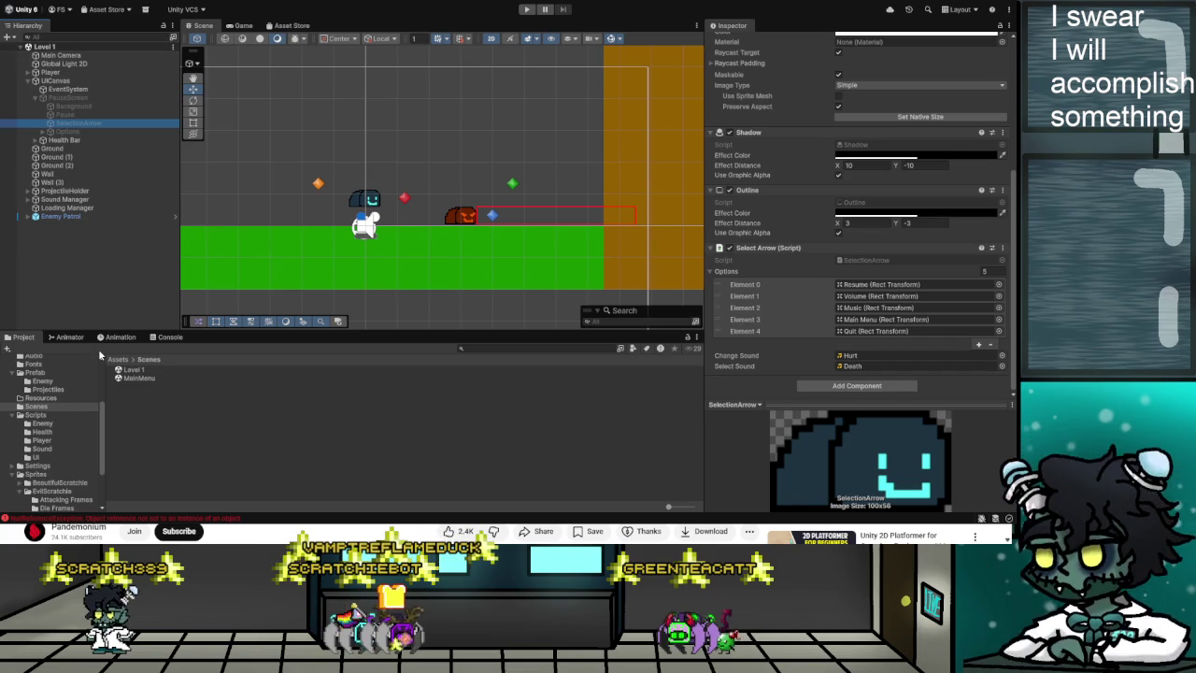
double_click(145, 380)
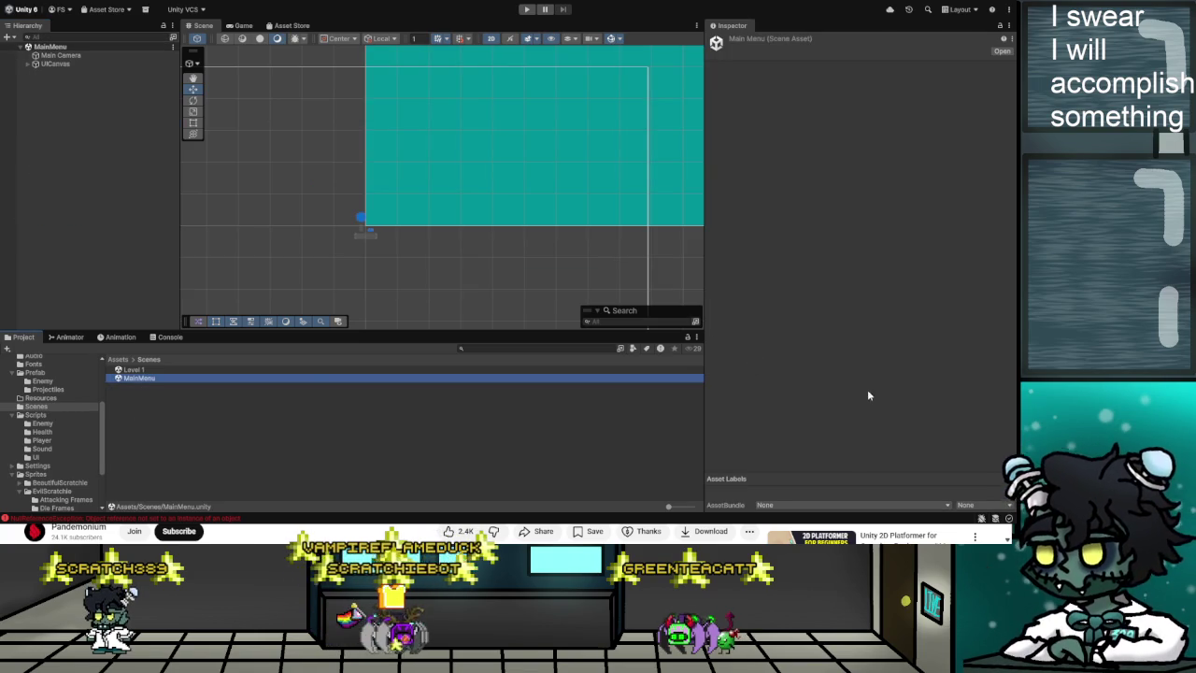
Select SelectionArrow under UICanvas > Main Menu and bring up its Select Arrow script.
left_click(55, 63)
left_click(28, 63)
left_click(65, 80)
left_click(38, 80)
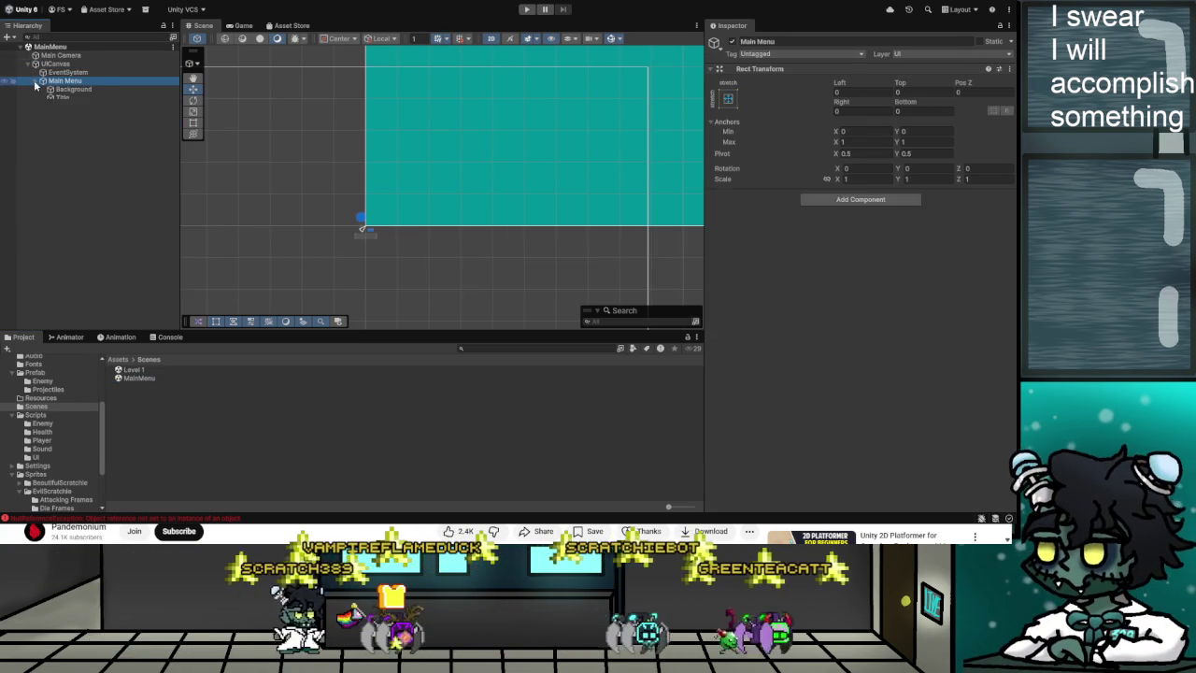
left_click(78, 106)
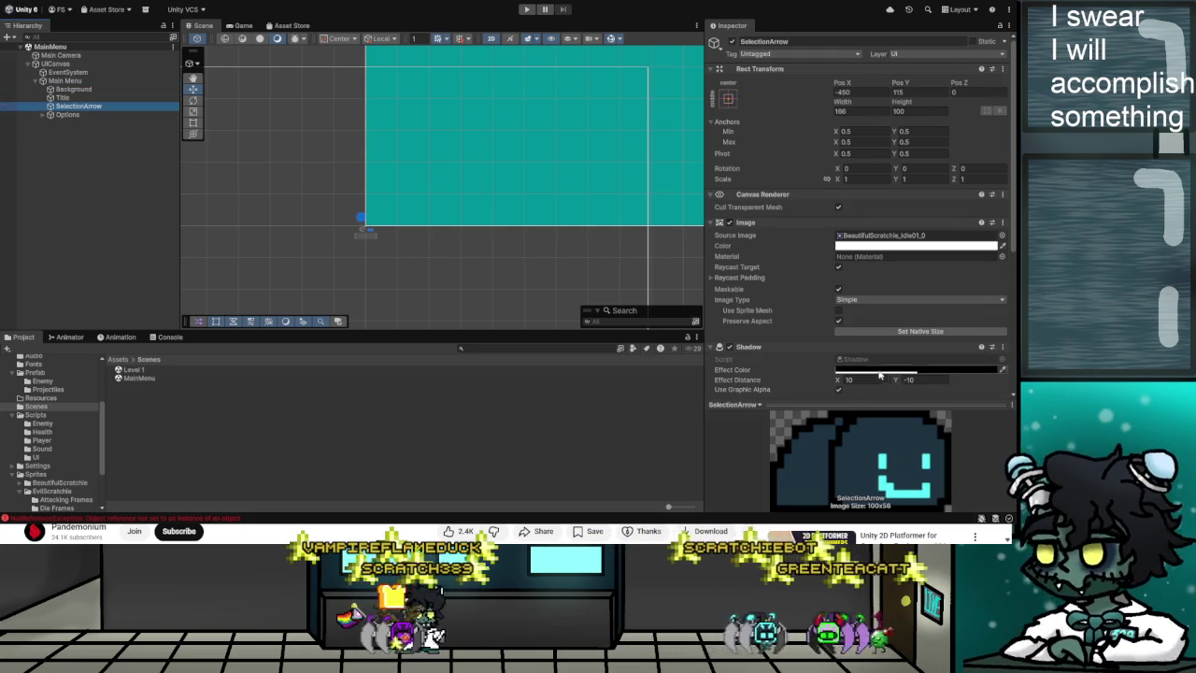
scroll(860, 360, "down", 2)
scroll(861, 361, "down", 4)
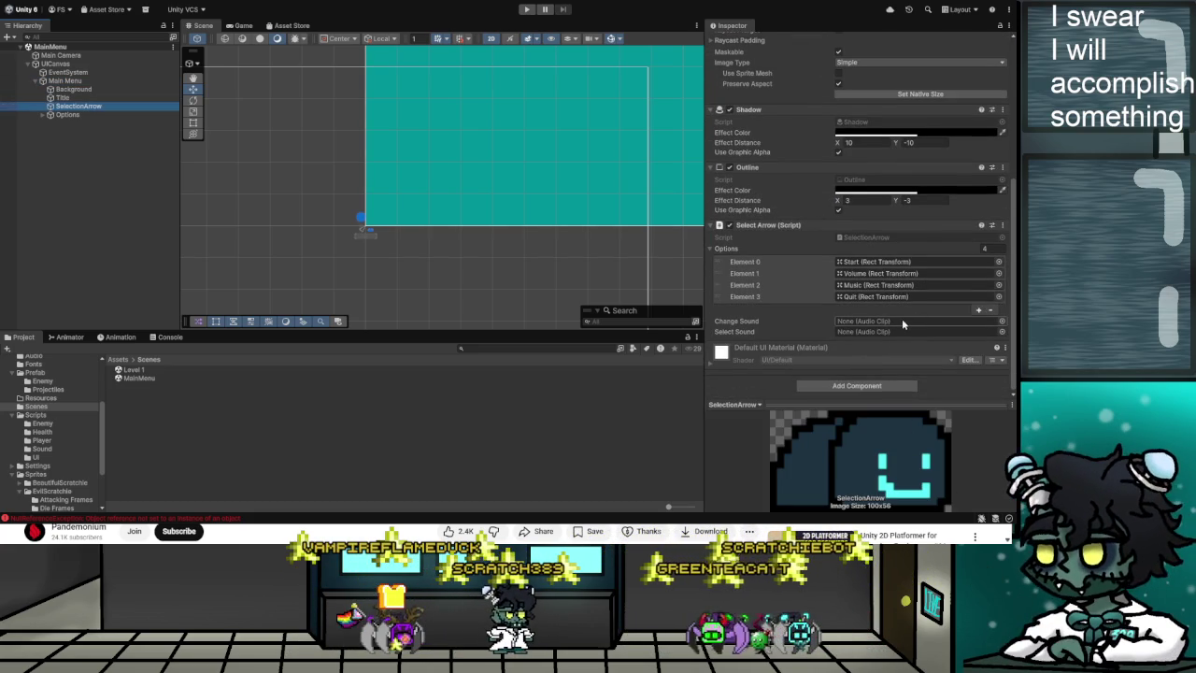
scroll(41, 379, "up", 3)
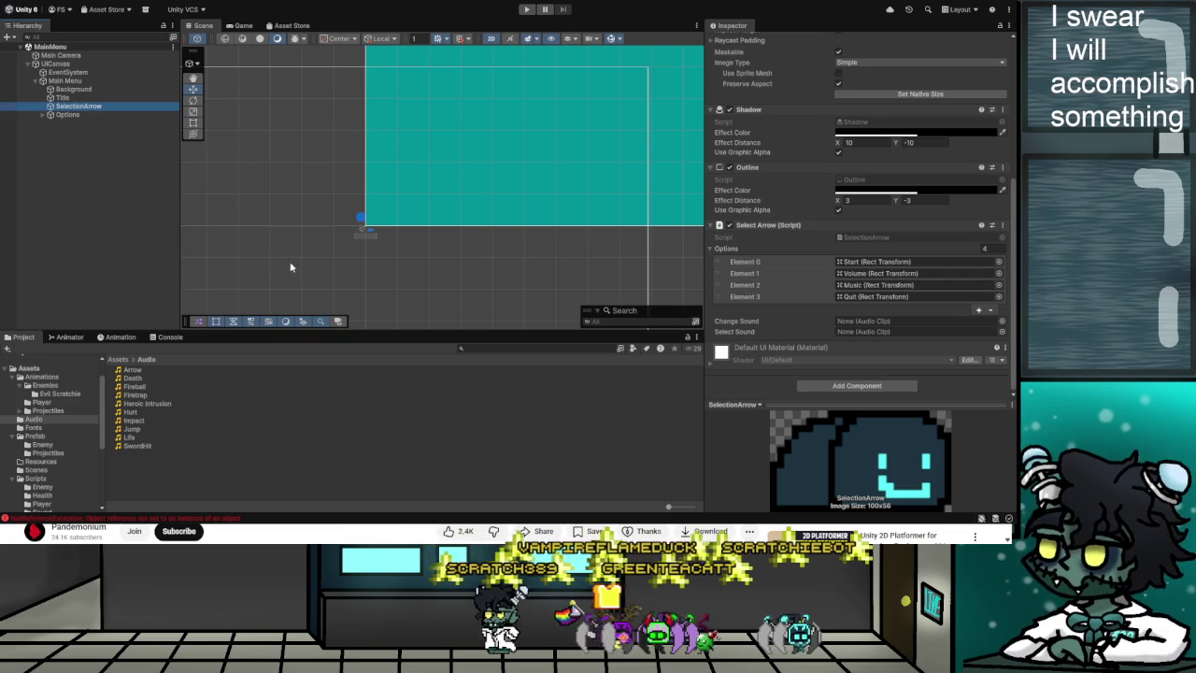
Assign Hurt as Change Sound and Death as Select Sound, then run the game.
left_click_drag(133, 420, 867, 323)
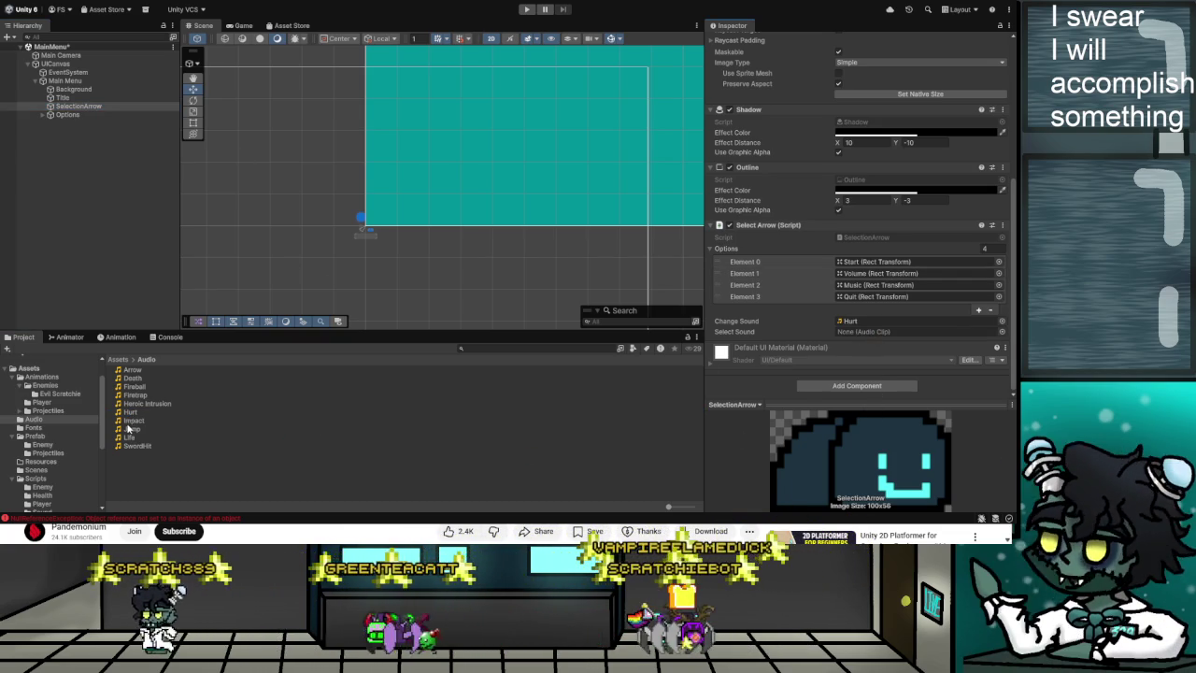
left_click(133, 378)
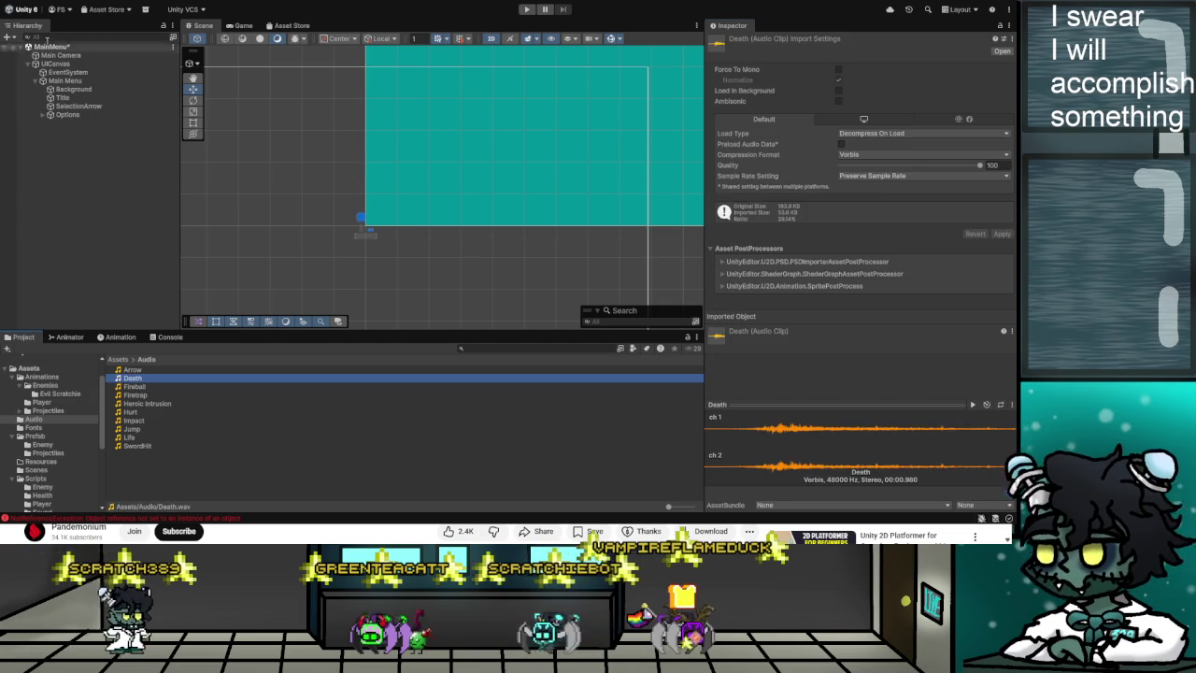
left_click(76, 106)
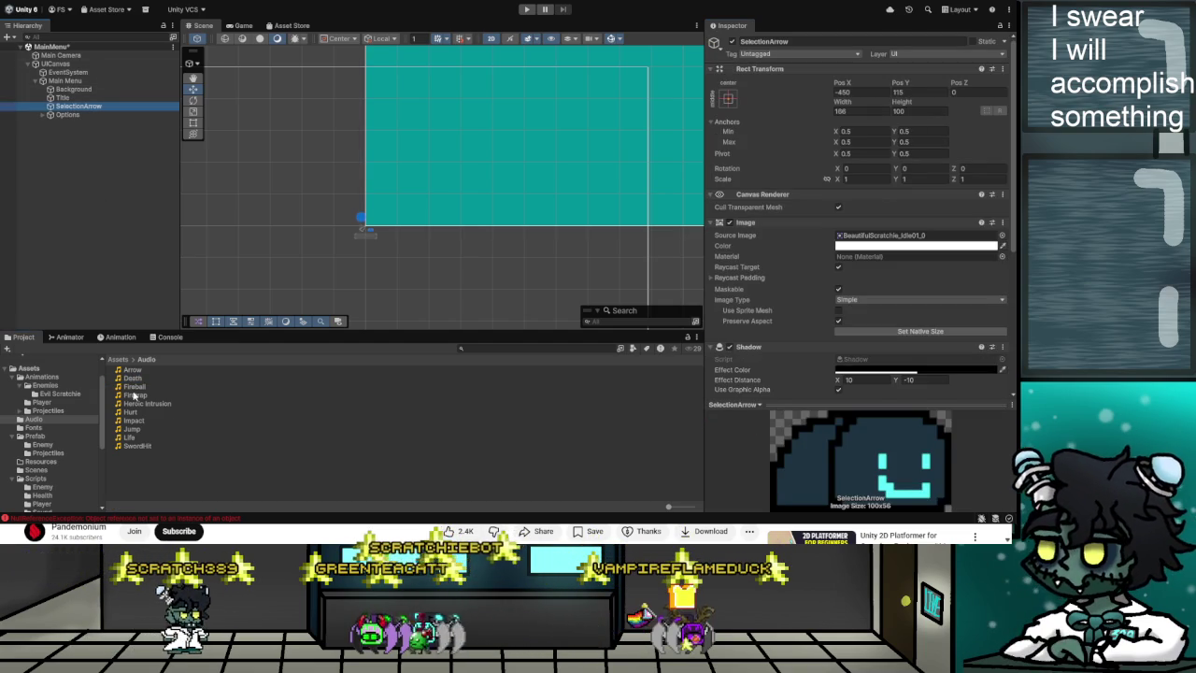
scroll(917, 392, "down", 5)
left_click_drag(917, 393, 916, 330)
left_click(527, 8)
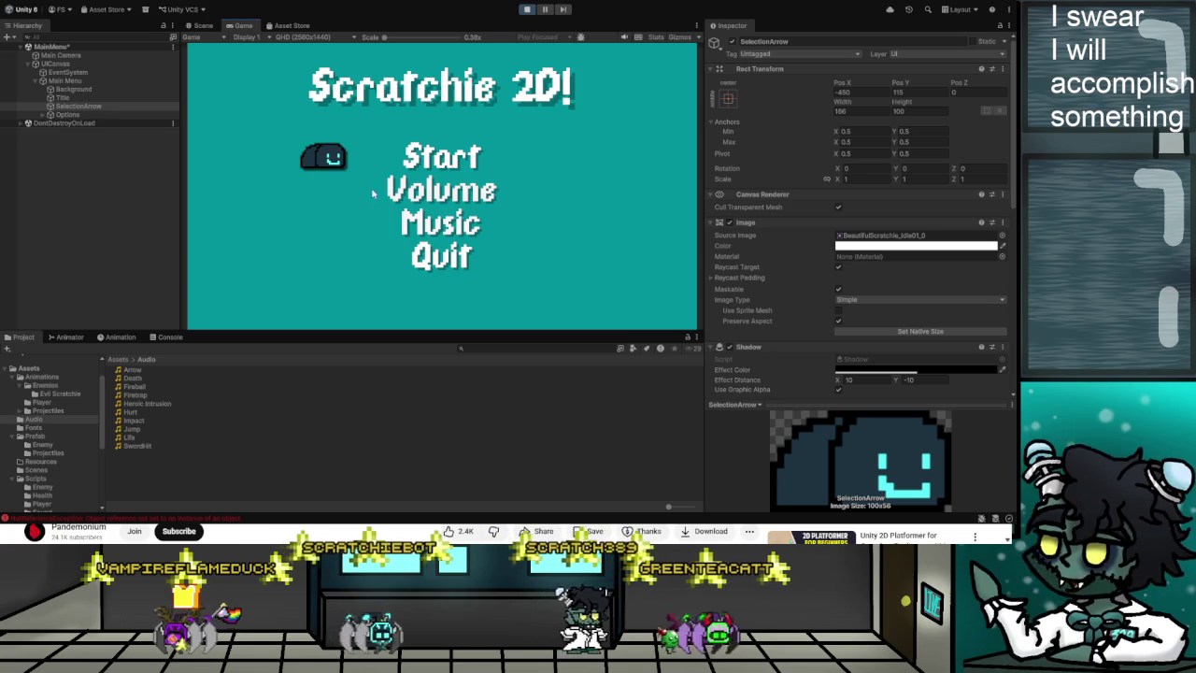
Check the SelectionArrow.cs line 42 errors in the Console, then stop the test run.
left_click(170, 338)
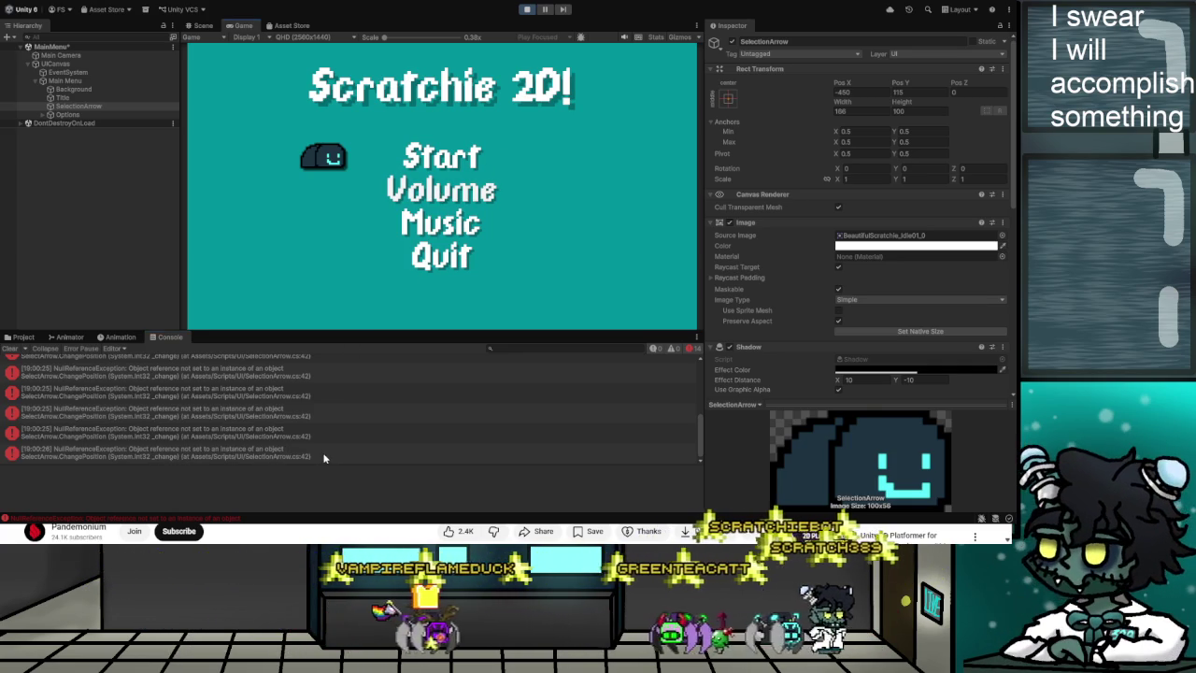
left_click(159, 454)
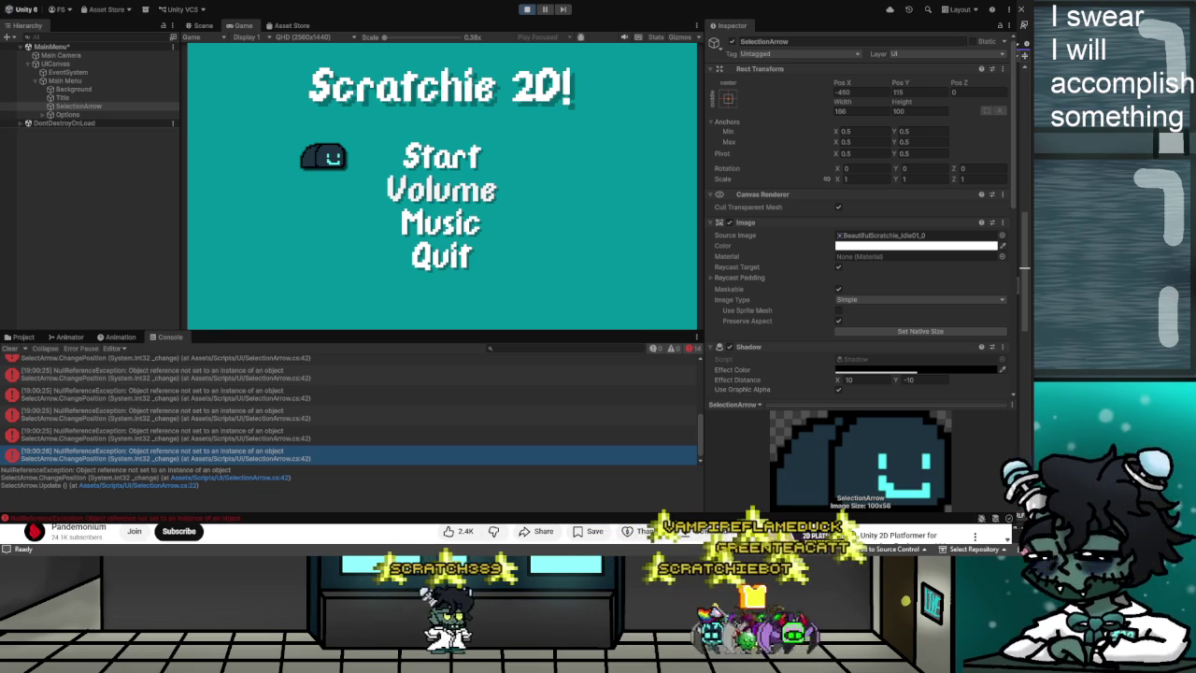
left_click(527, 8)
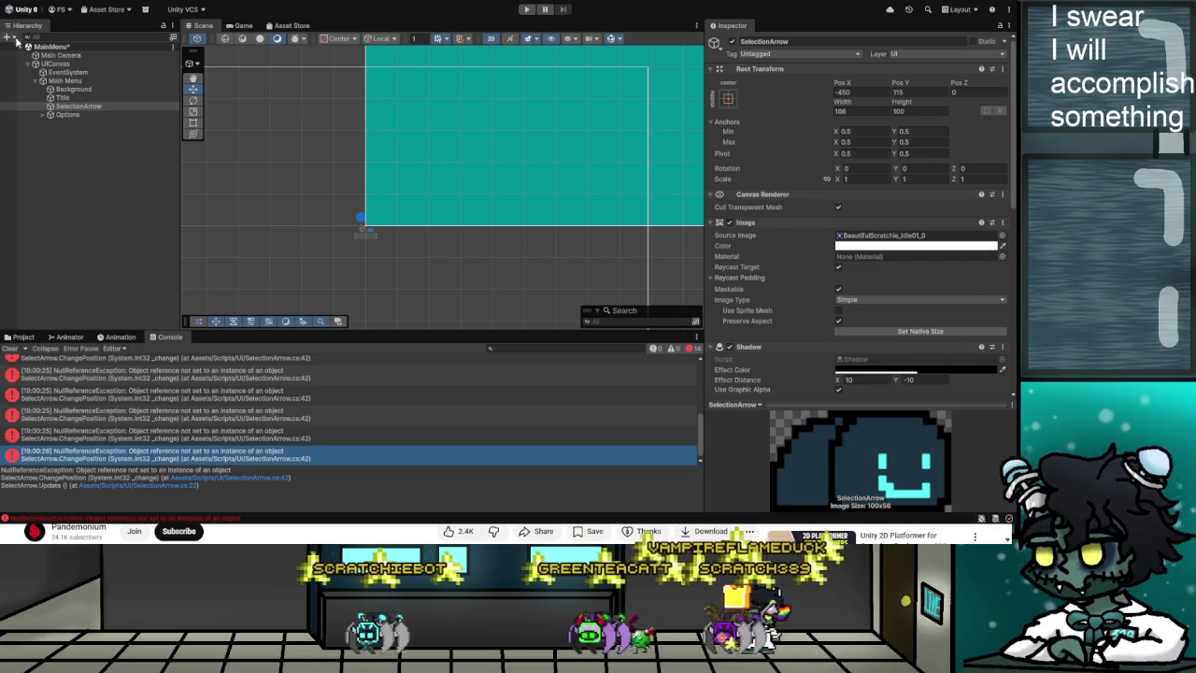
Select the Level 1 scene in Assets/Scenes and start a play test.
left_click(29, 336)
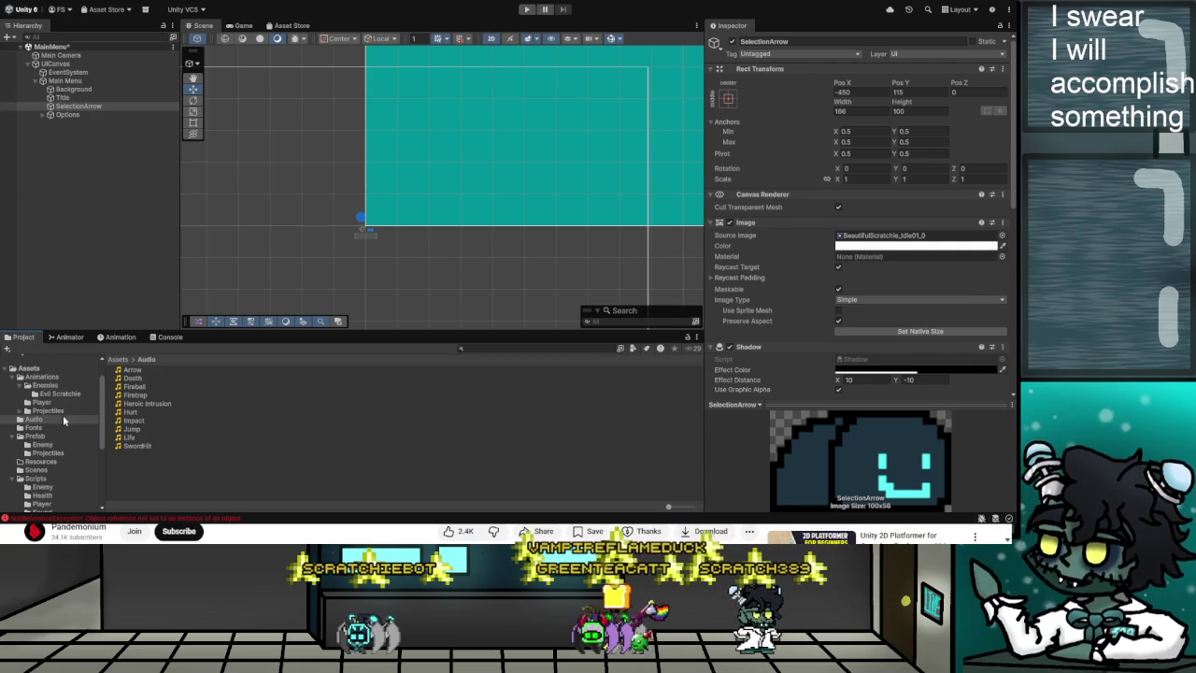
scroll(51, 483, "down", 2)
left_click(38, 441)
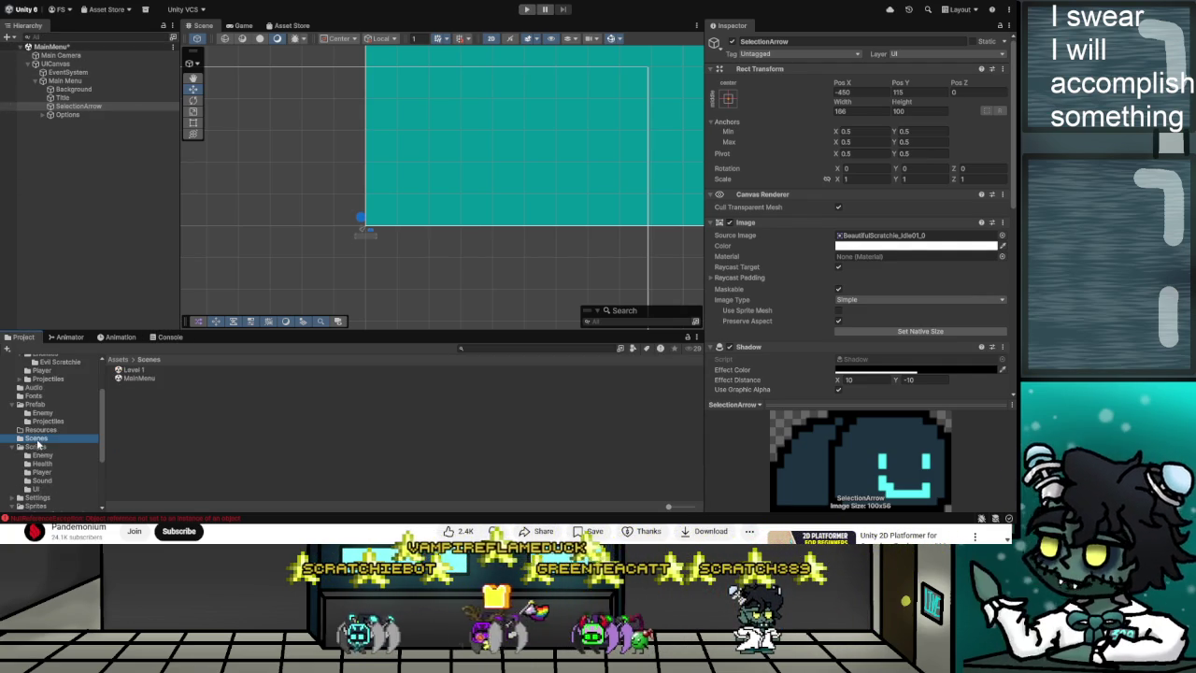
left_click(135, 370)
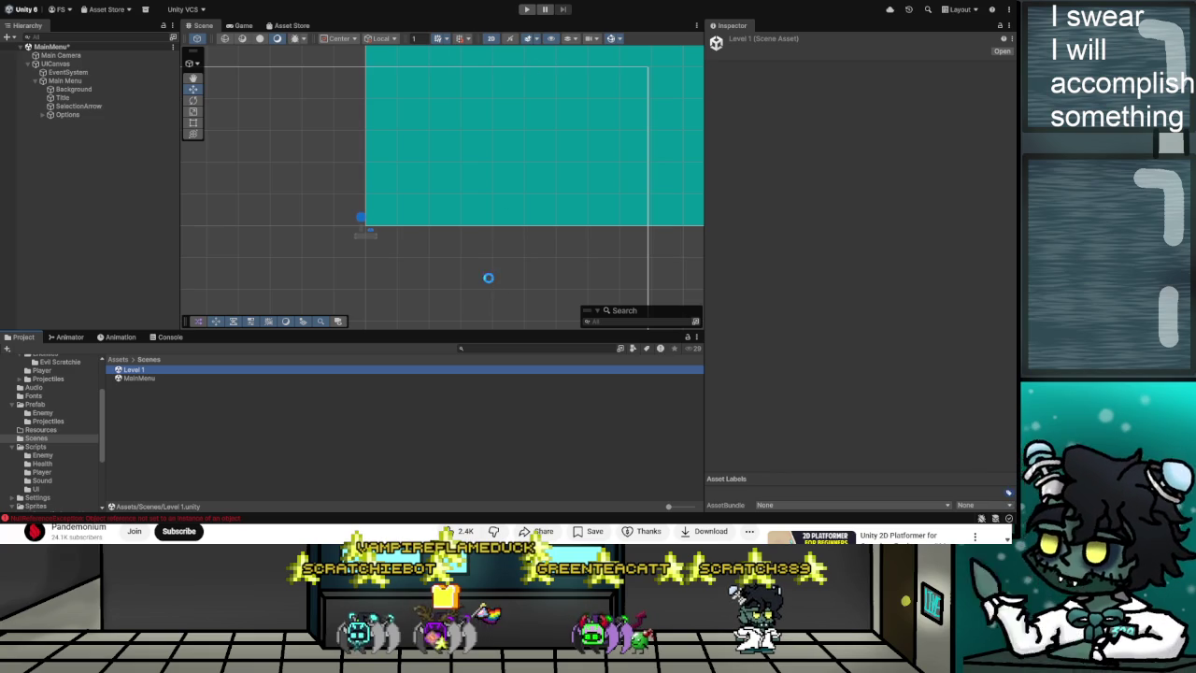
left_click(526, 10)
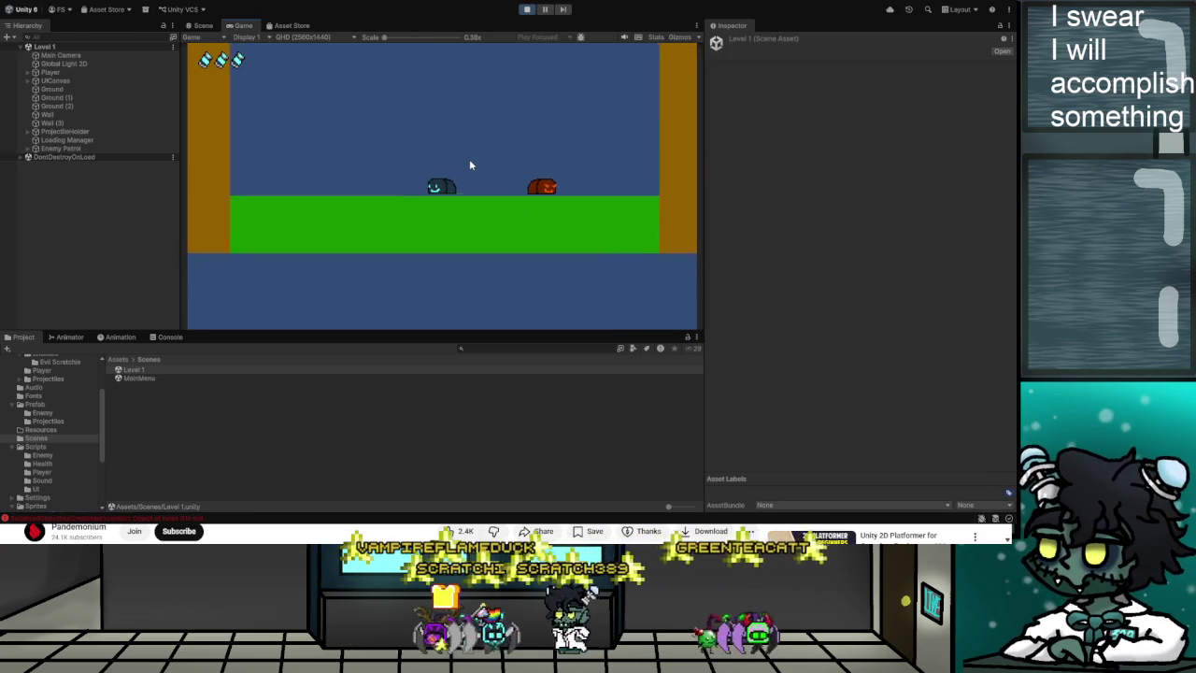
Pause the game with Esc and choose Main Menu to return to the title screen.
key("Escape")
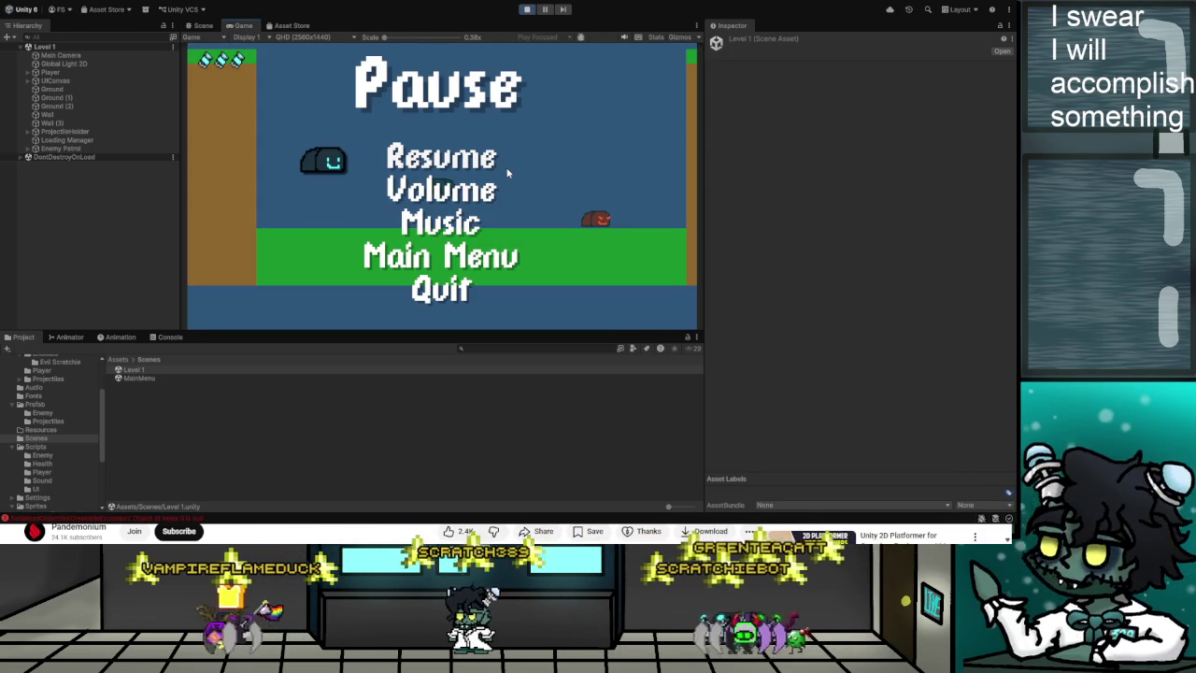
key("Down")
key("Down")
key("Down")
key("Down")
key("Down")
key("Down")
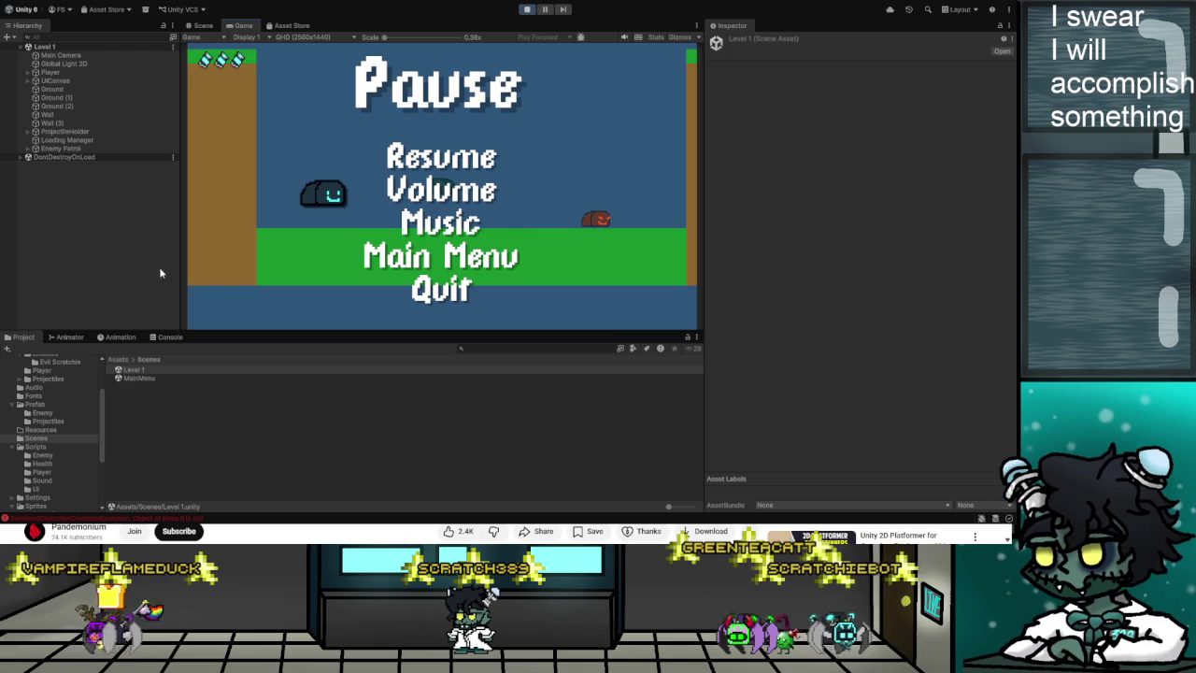
left_click(162, 337)
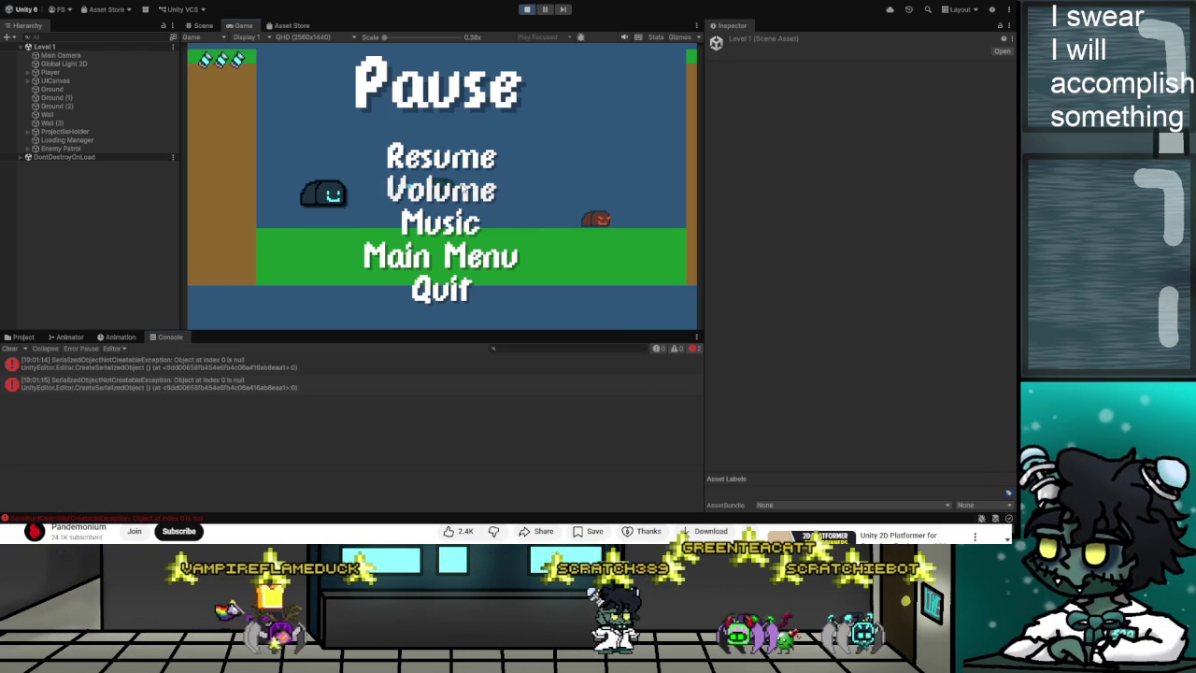
key("Down")
key("Down")
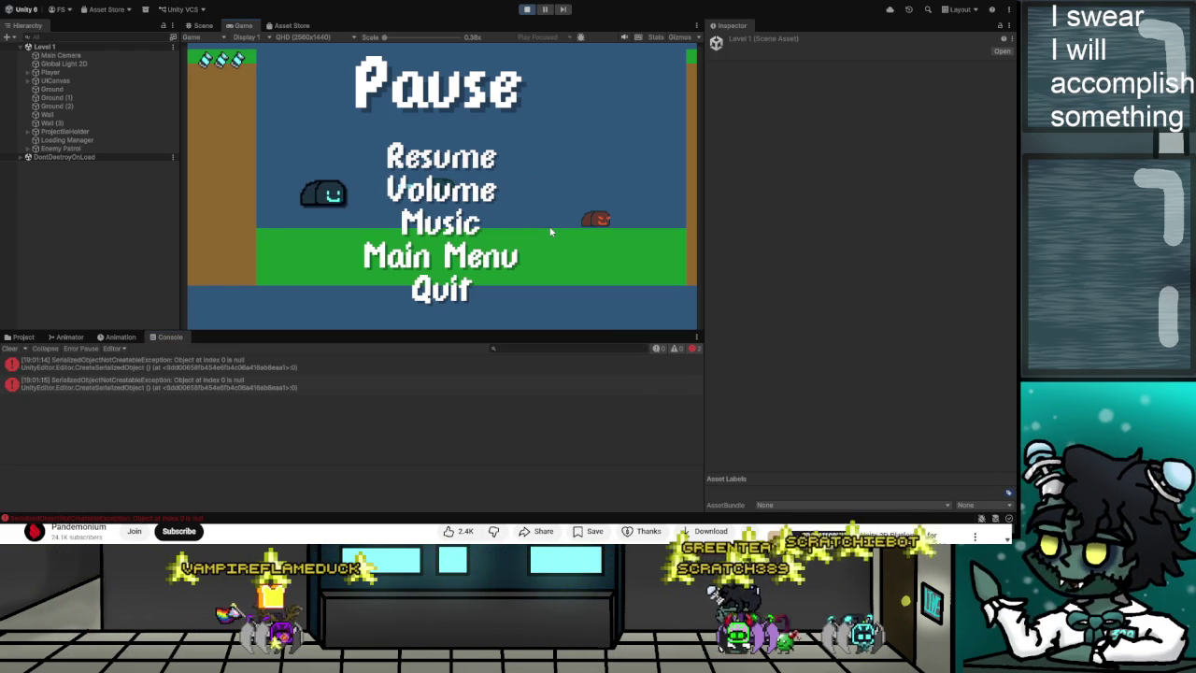
key("Return")
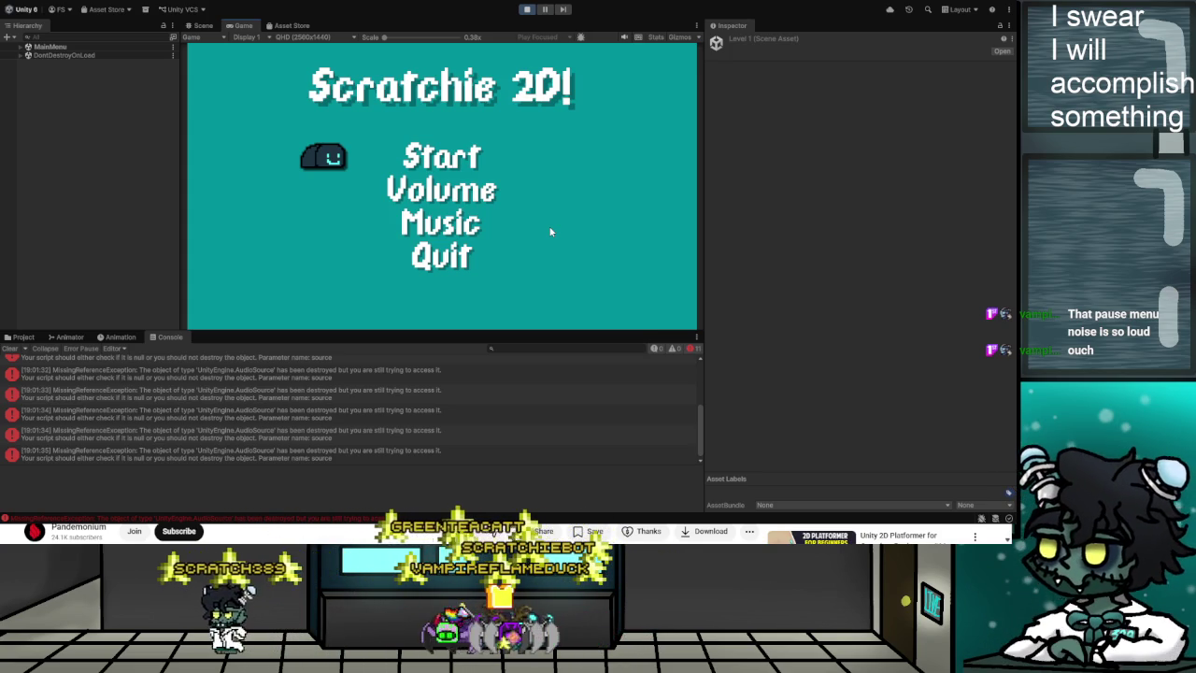
Stop the test, reopen MainMenu from Assets/Scenes, and glance at the Console errors.
left_click(527, 11)
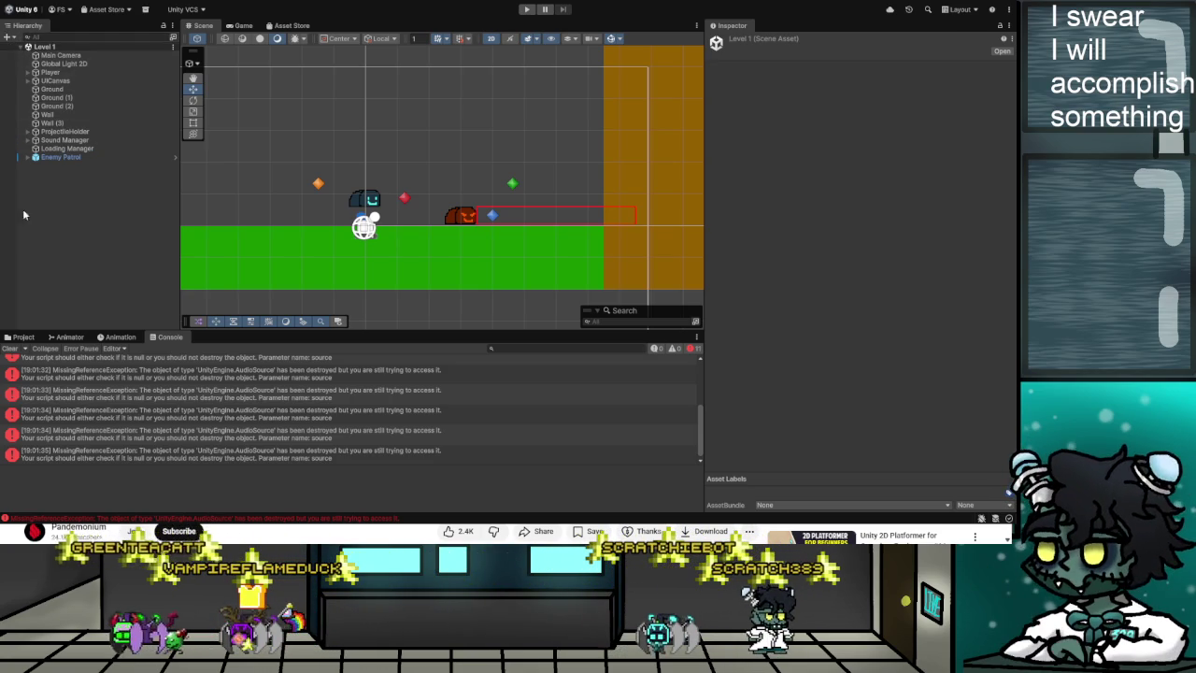
left_click(16, 337)
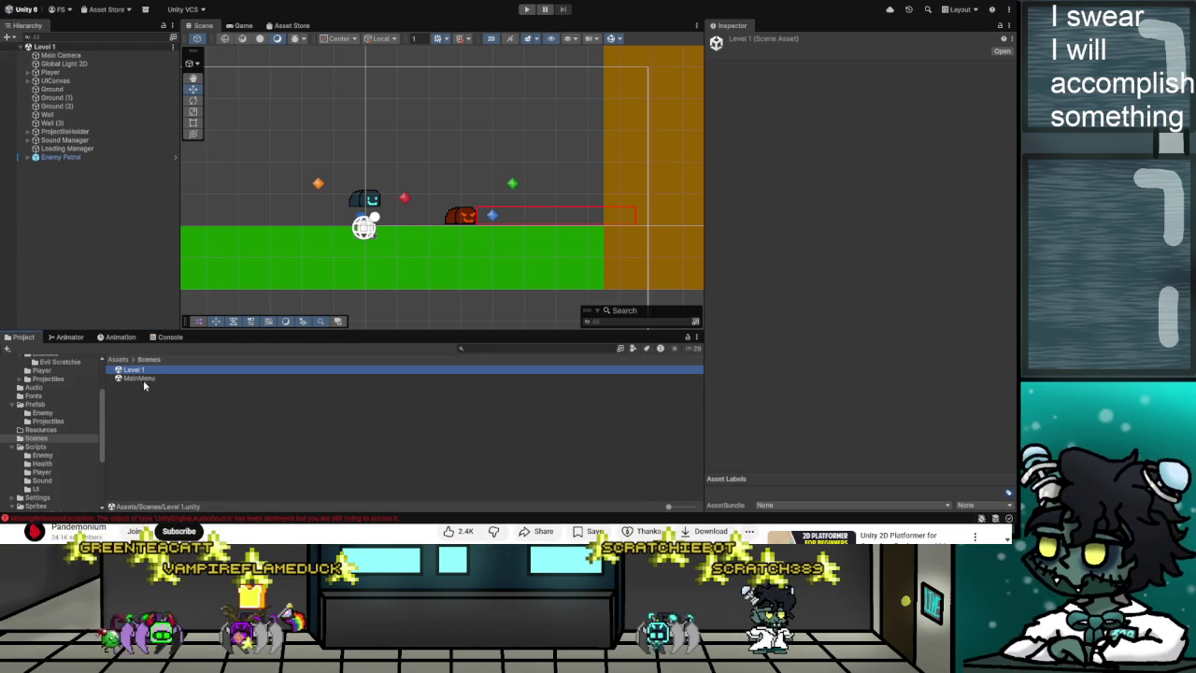
double_click(140, 378)
left_click(170, 337)
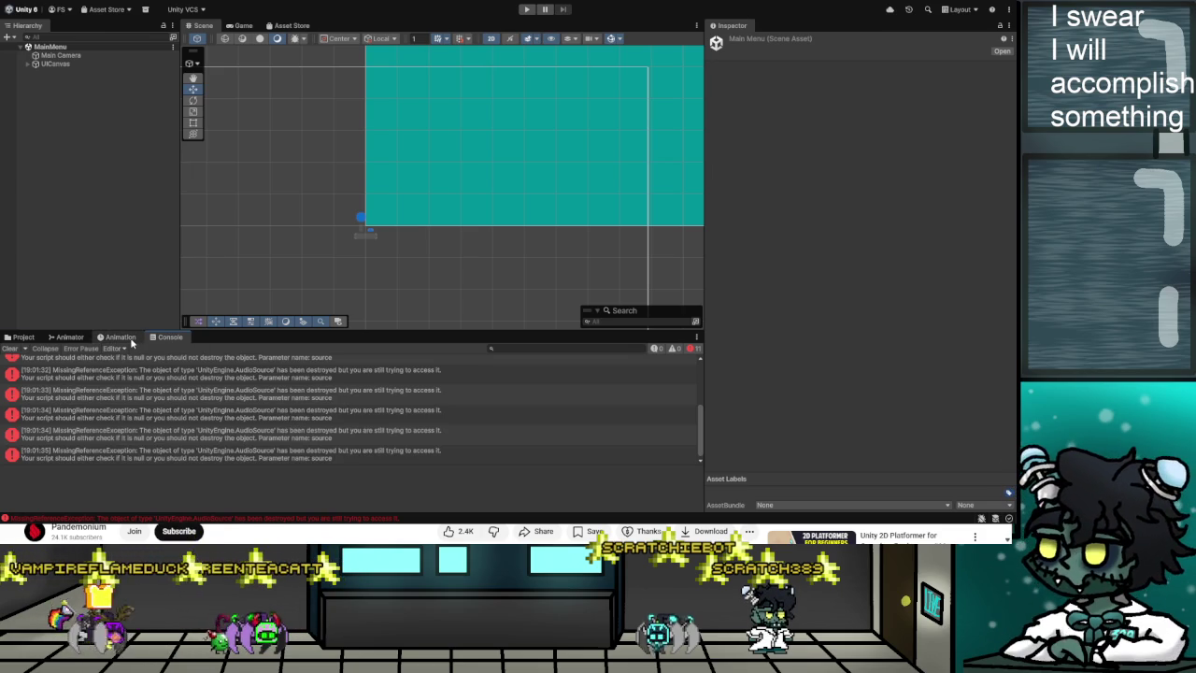
left_click(21, 336)
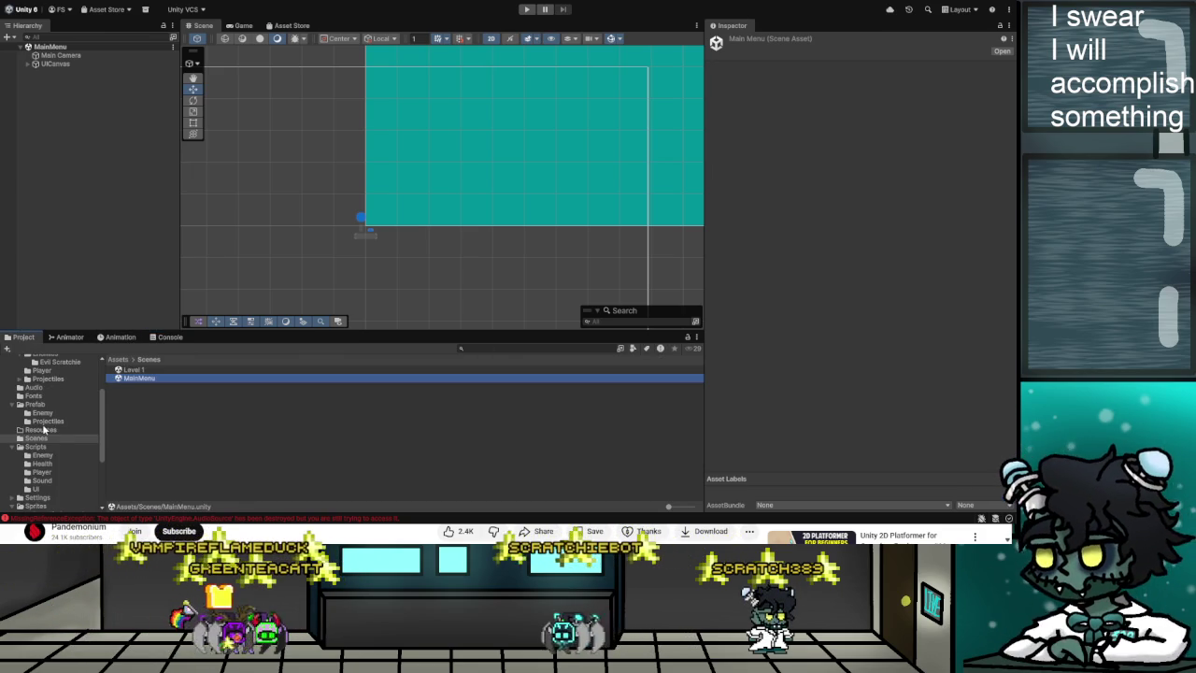
scroll(42, 425, "up", 3)
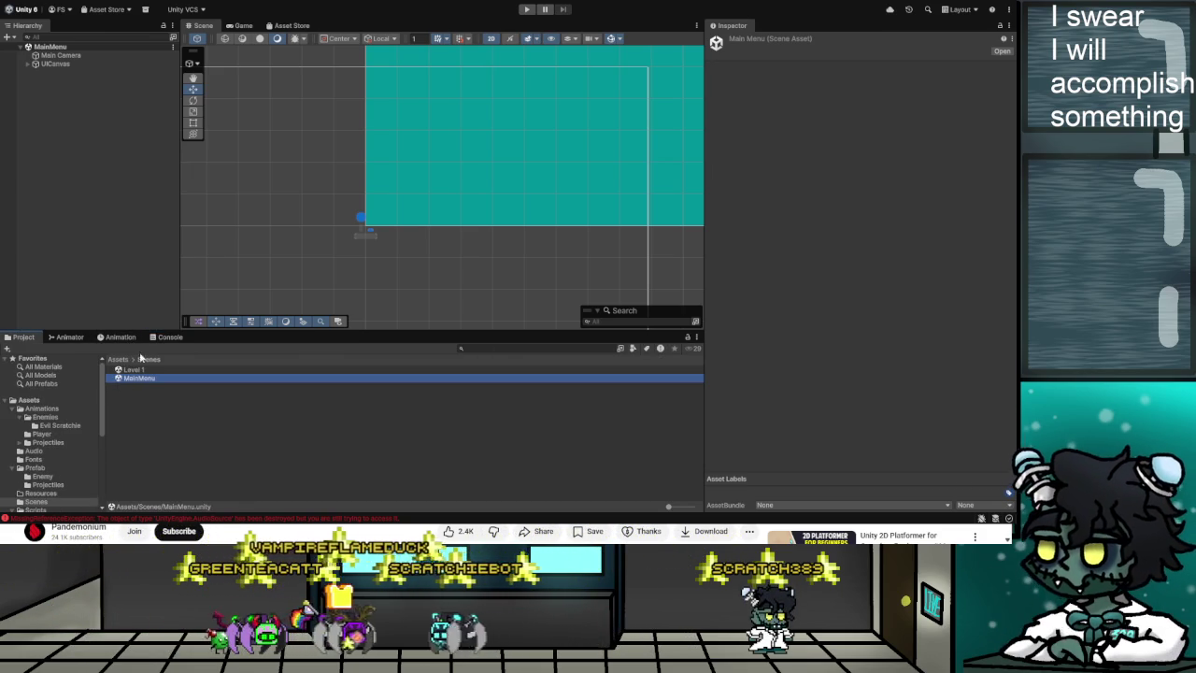
Confirm the main menu SelectionArrow keeps Hurt and Death sounds, check the Console, return to Scenes.
left_click(29, 63)
left_click(34, 82)
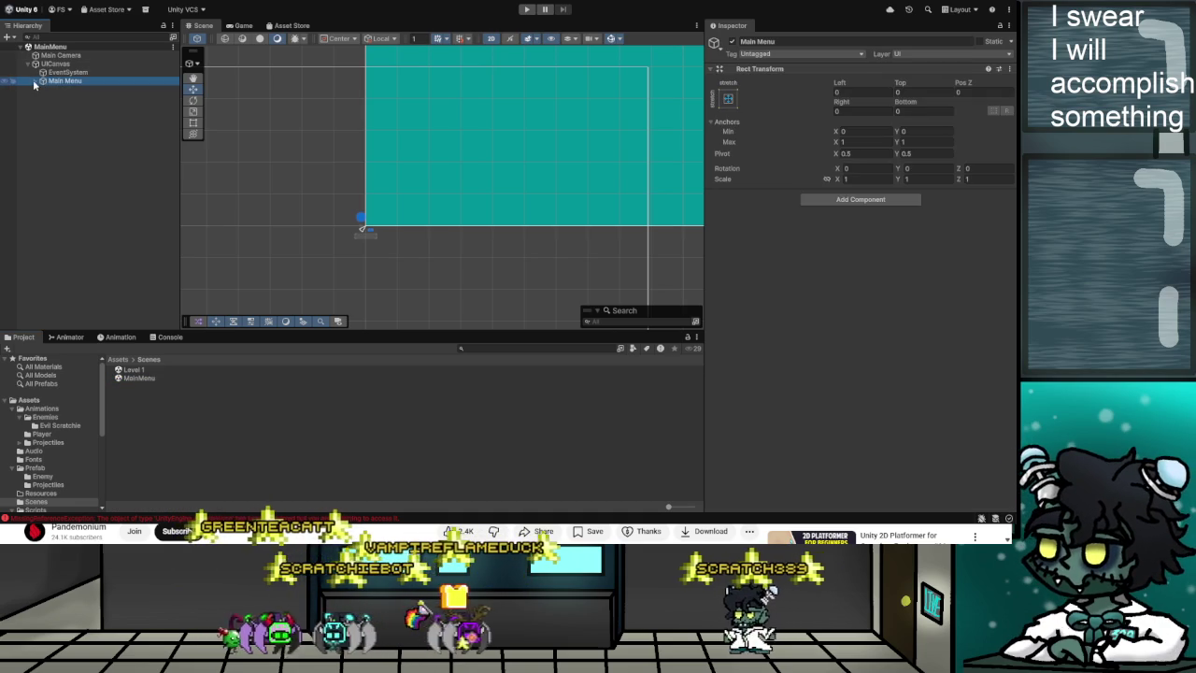
left_click(35, 81)
left_click(79, 106)
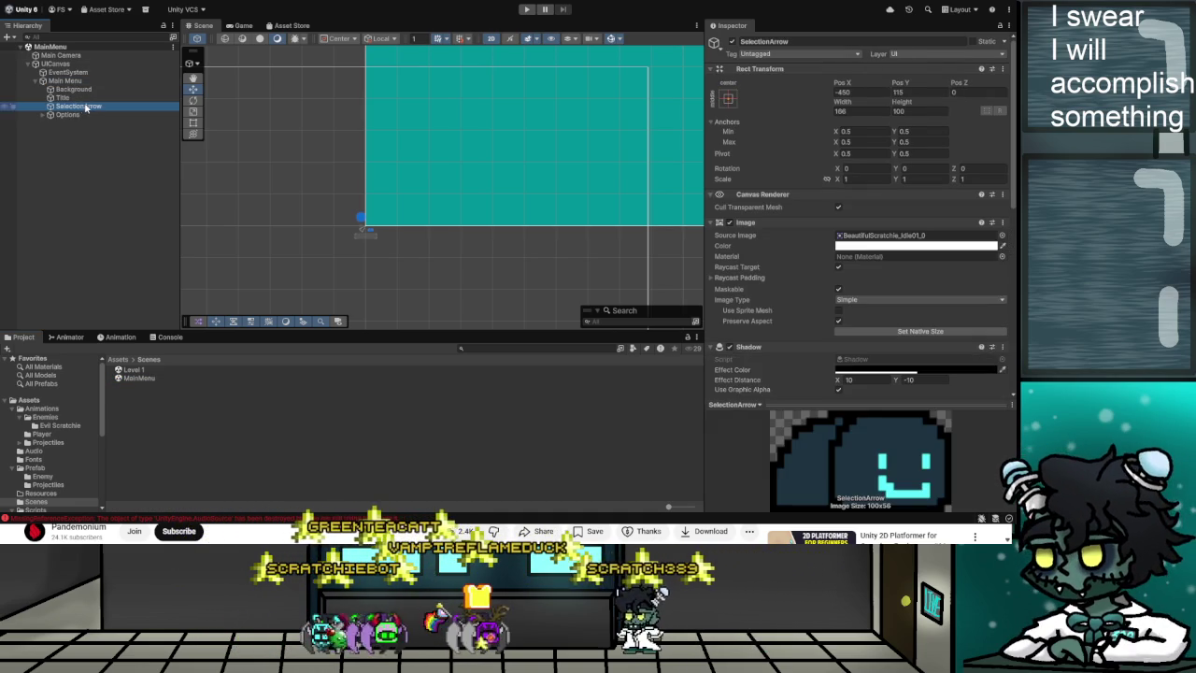
scroll(886, 328, "down", 10)
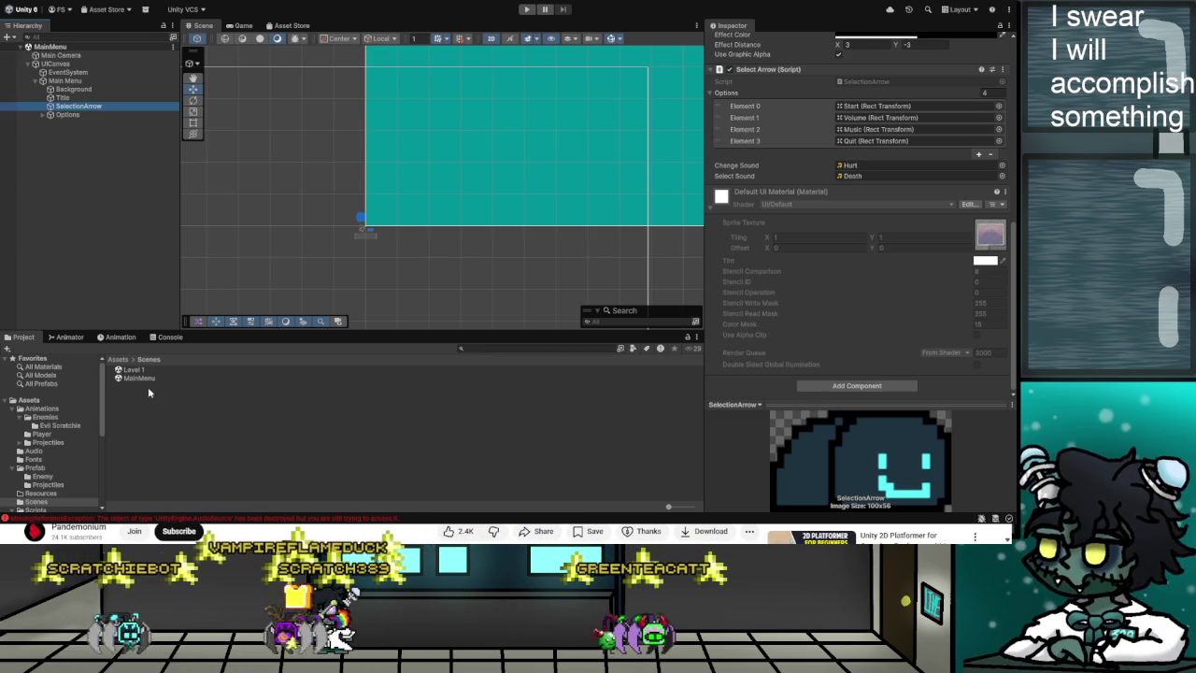
left_click(169, 337)
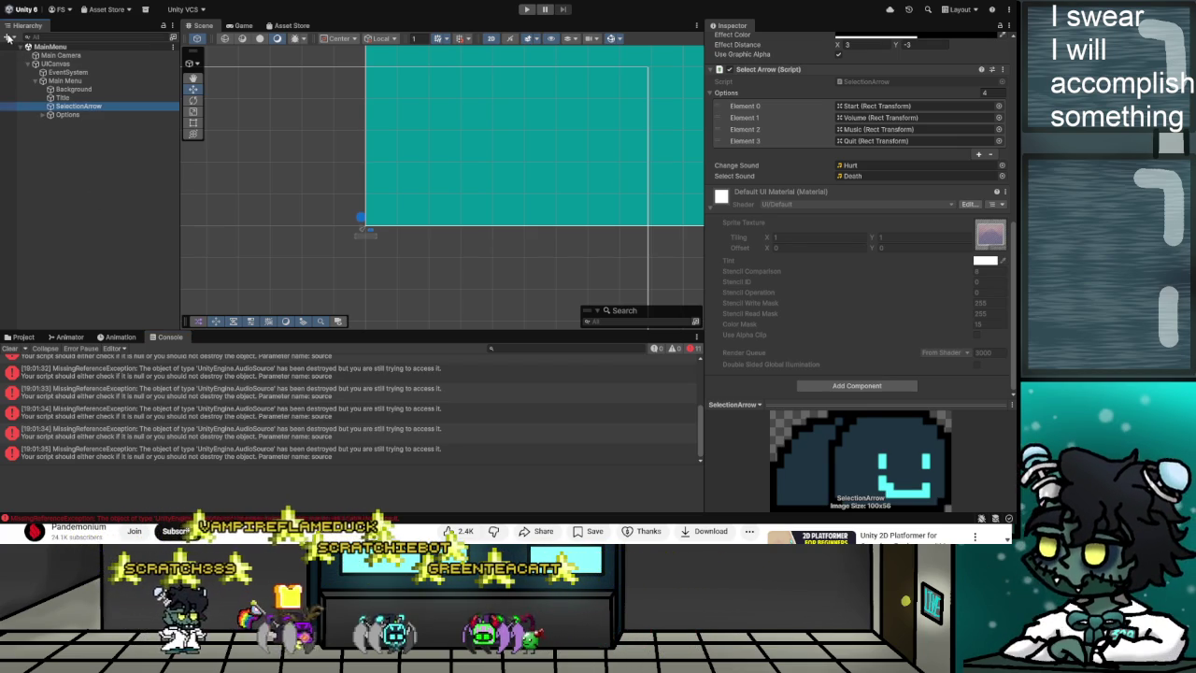
left_click(19, 338)
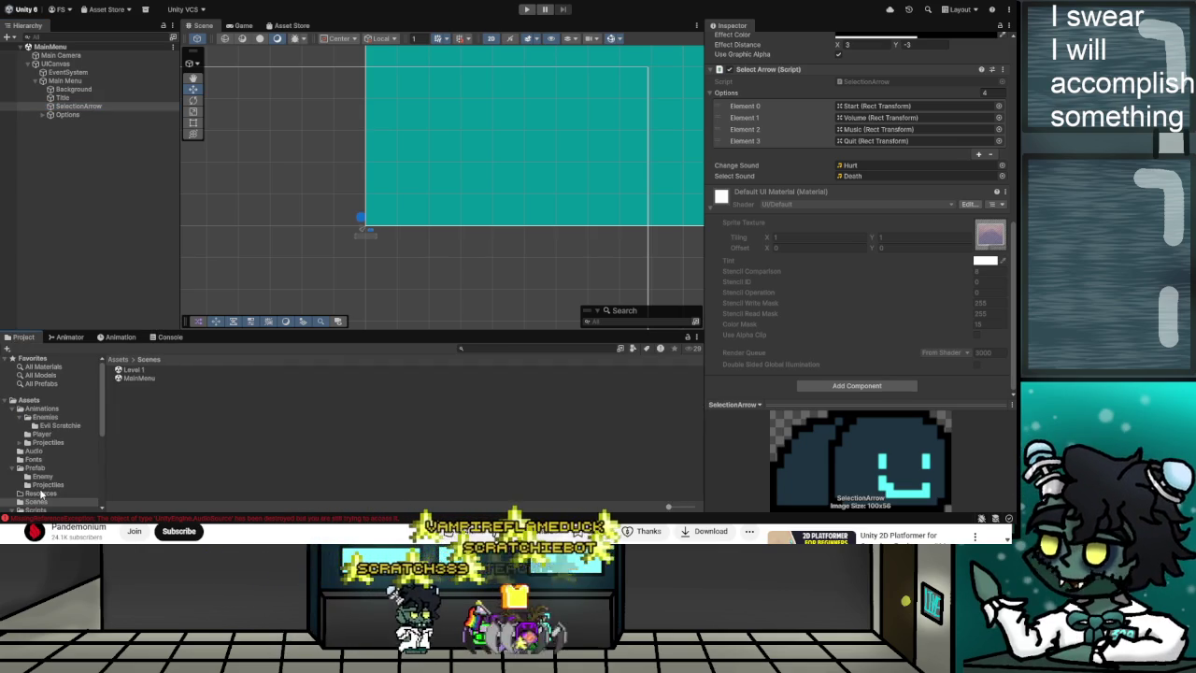
Open the Level 1 scene and browse UICanvas's PauseScreen and Options entries, then collapse them.
double_click(133, 370)
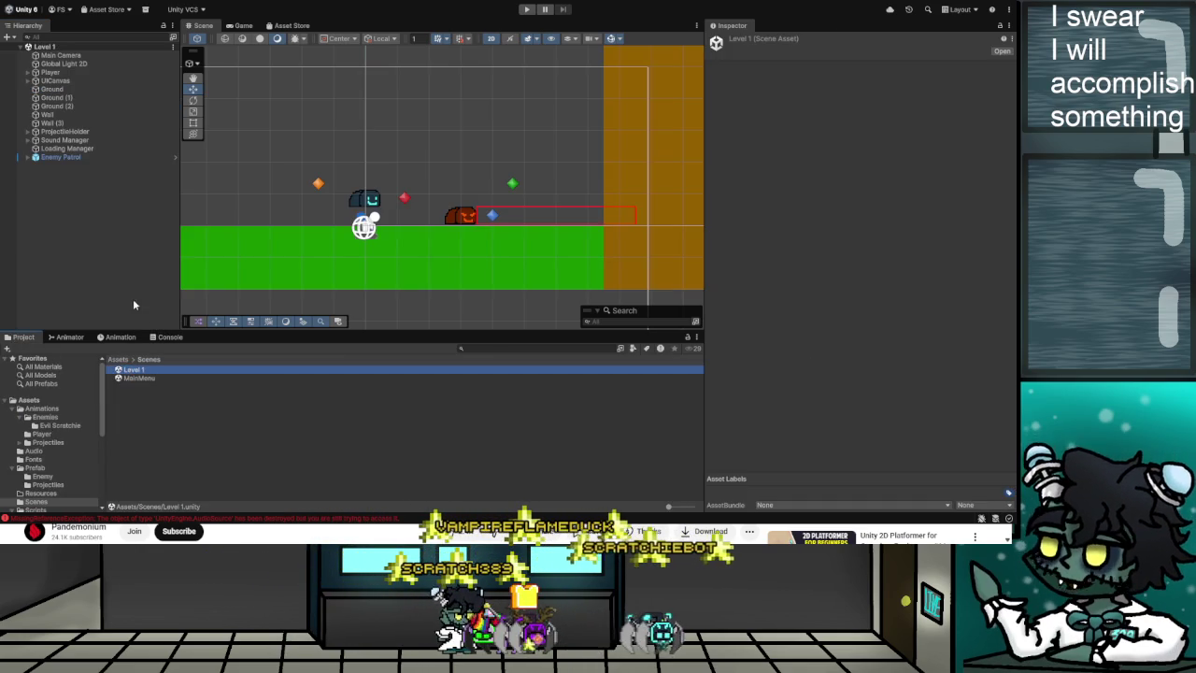
left_click(30, 81)
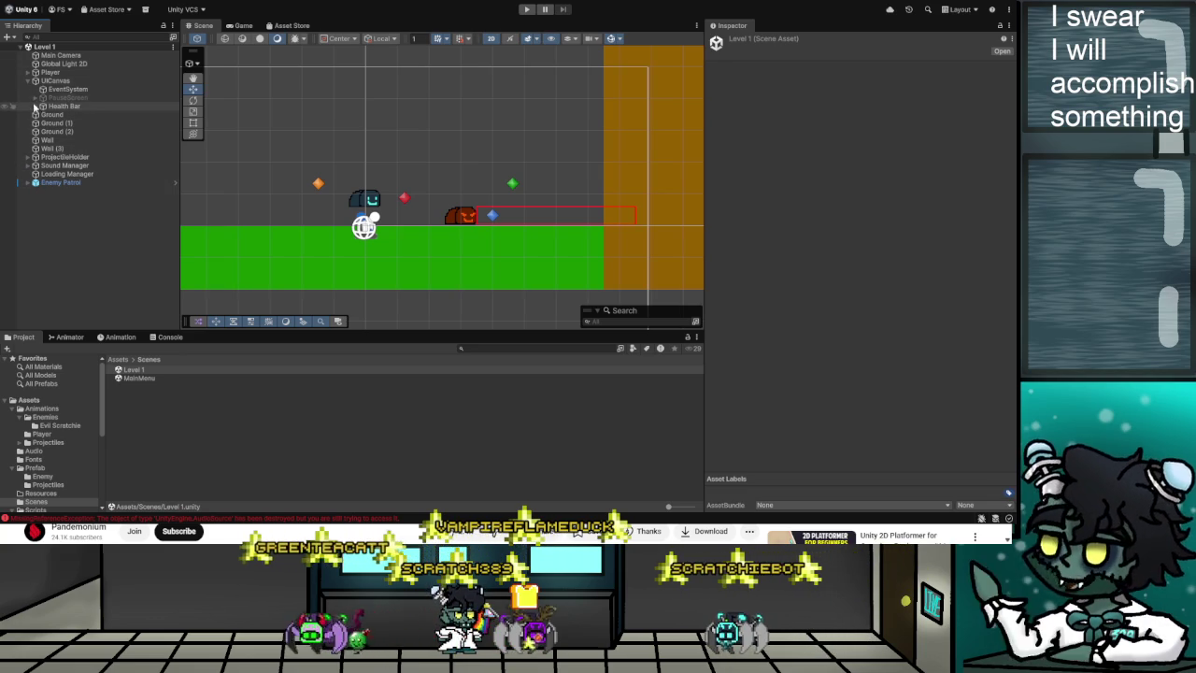
left_click(36, 97)
left_click(43, 132)
left_click(43, 132)
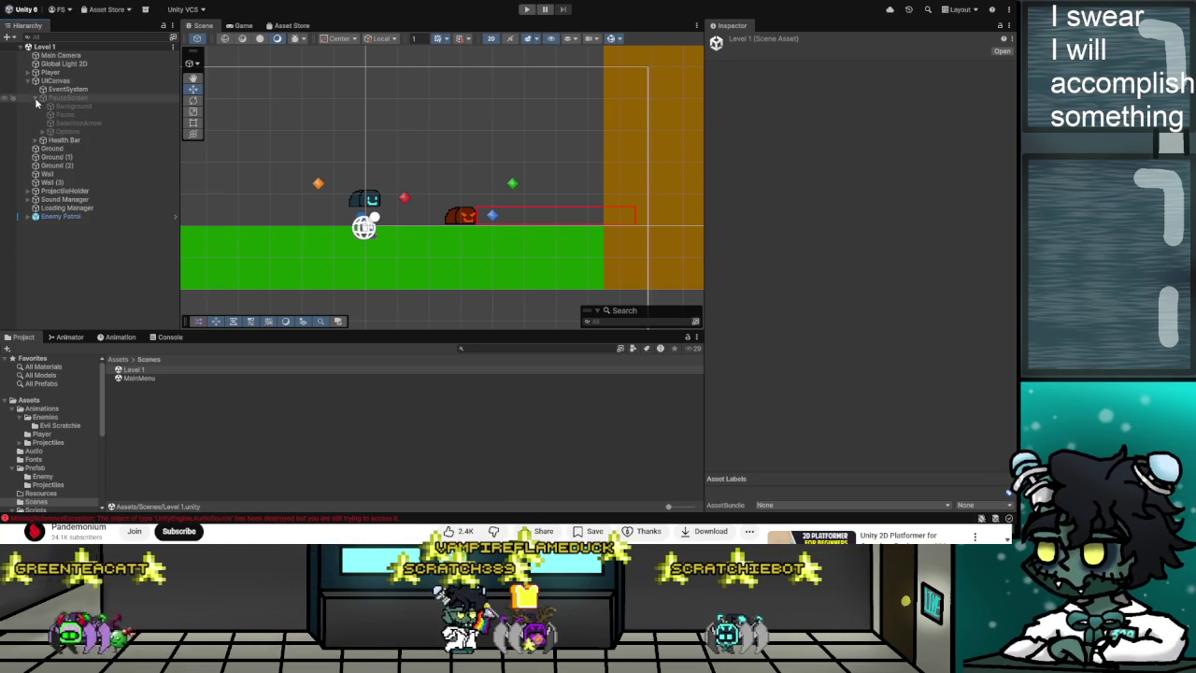
left_click(36, 97)
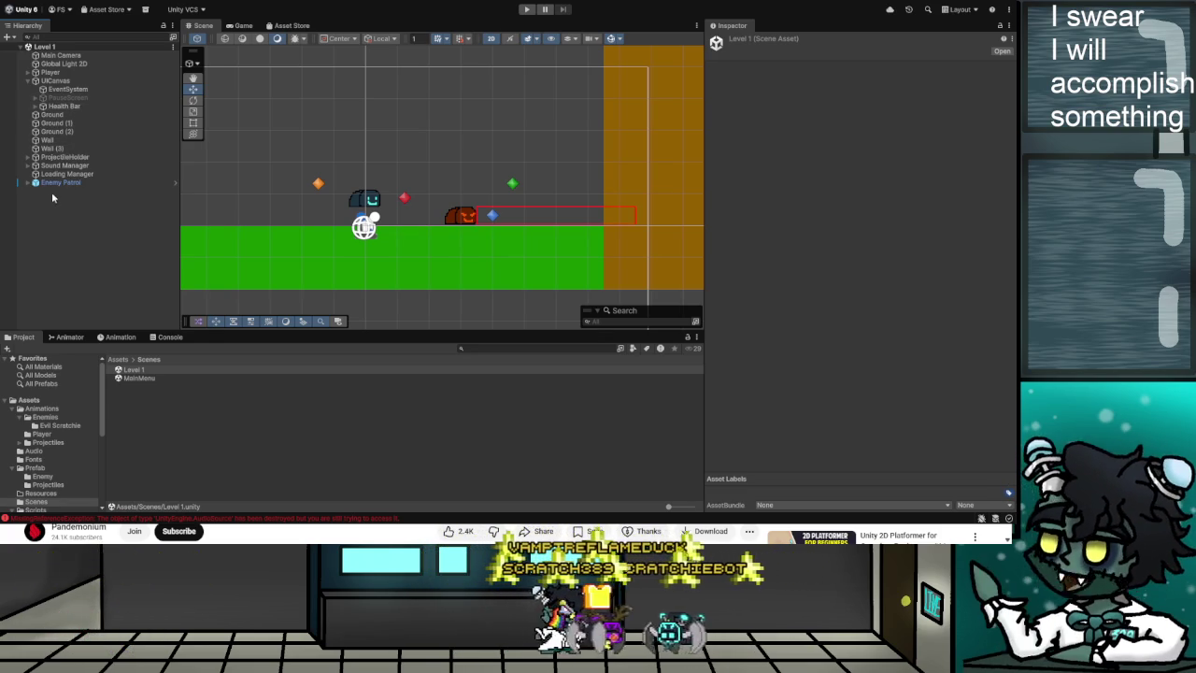
left_click(31, 81)
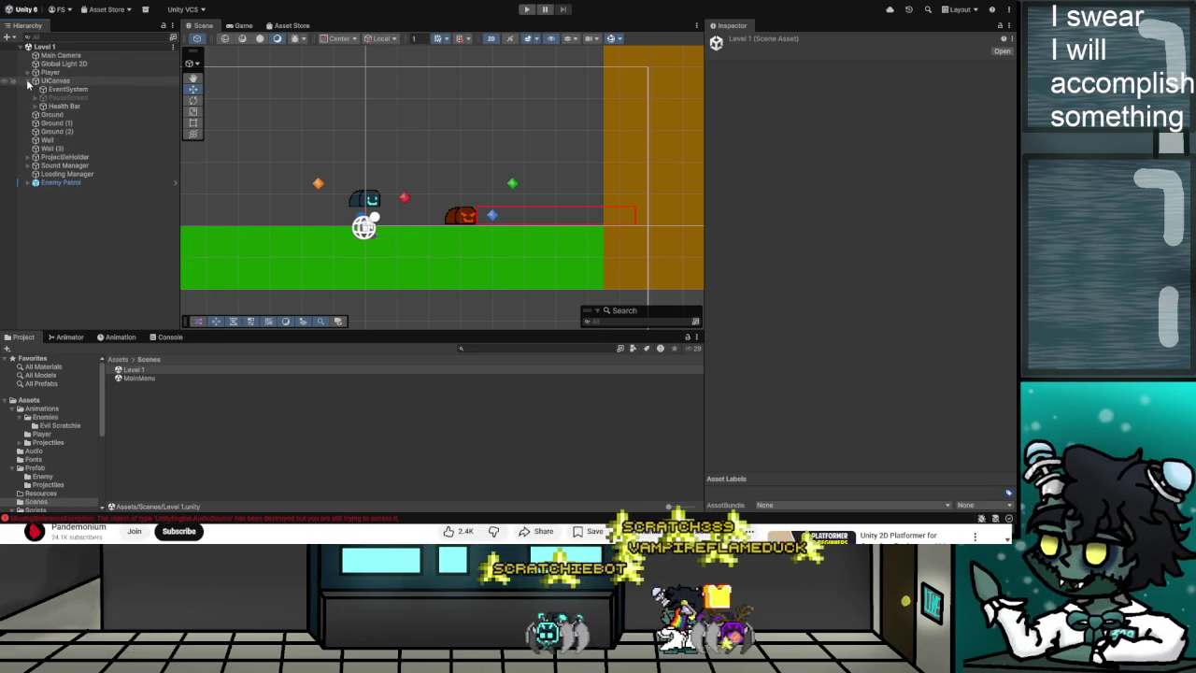
Expand Sound Manager and inspect the Loading Manager and Sound Manager audio settings.
left_click(31, 140)
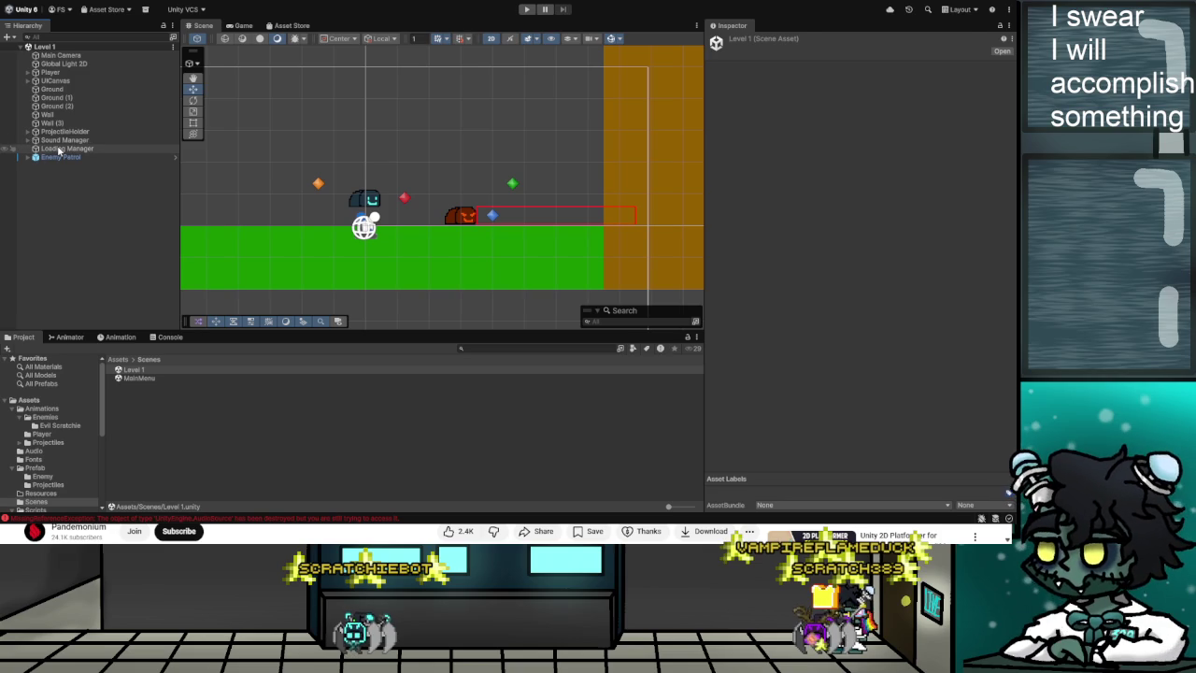
left_click(58, 150)
left_click(56, 141)
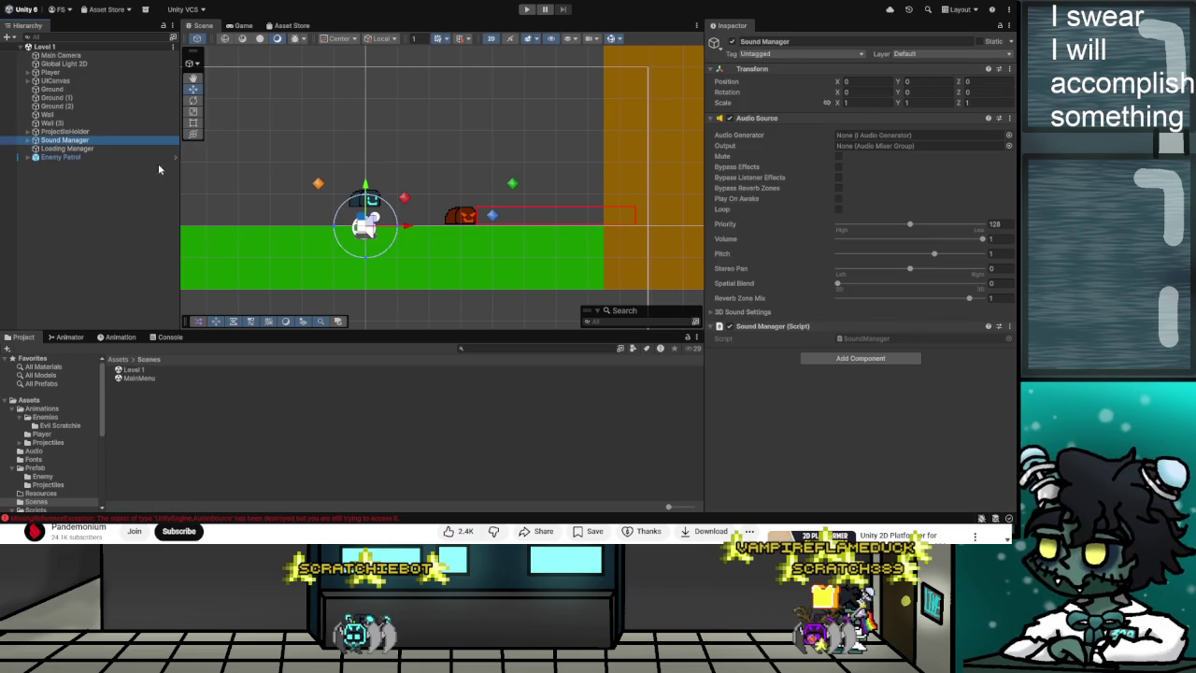
left_click(29, 157)
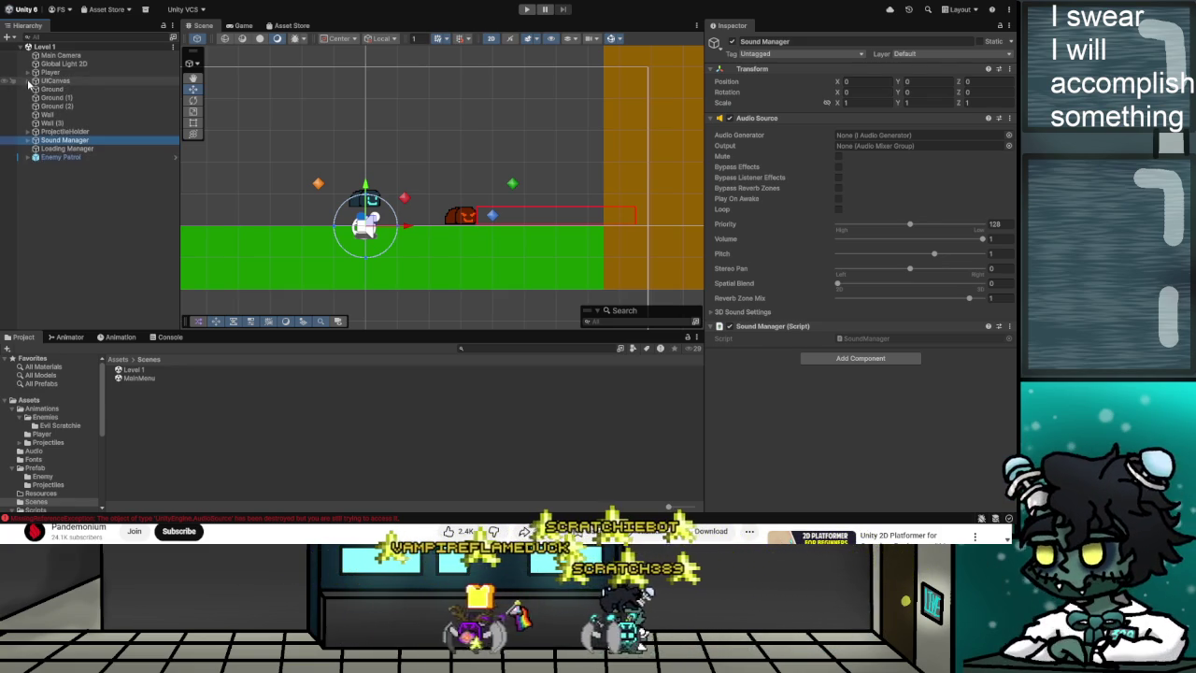
left_click(29, 82)
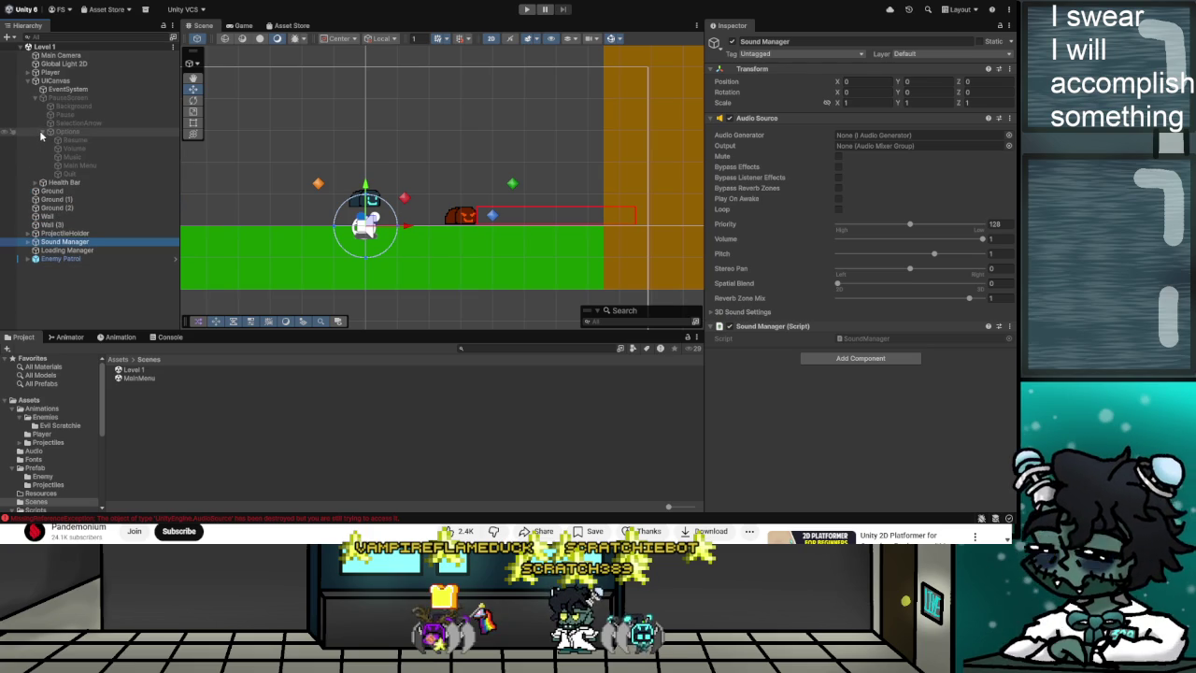
left_click(36, 97)
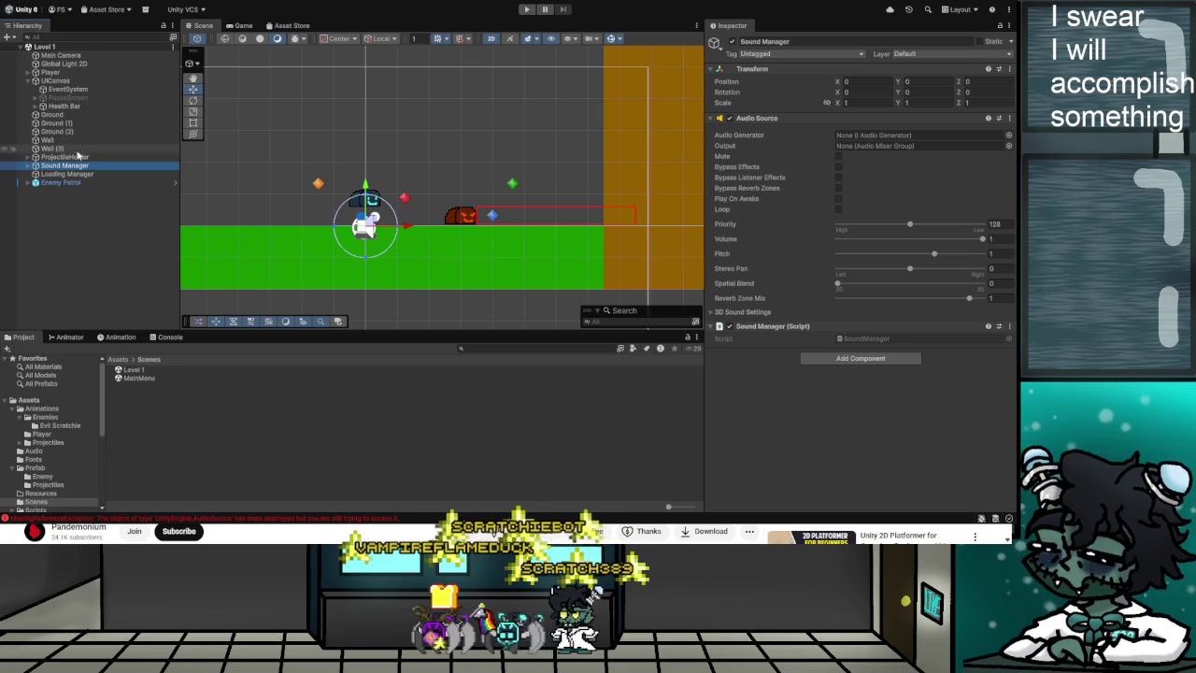
Read the AudioSource missing-reference errors, reveal Music Manager under Sound Manager, and return to the scene files.
left_click(169, 338)
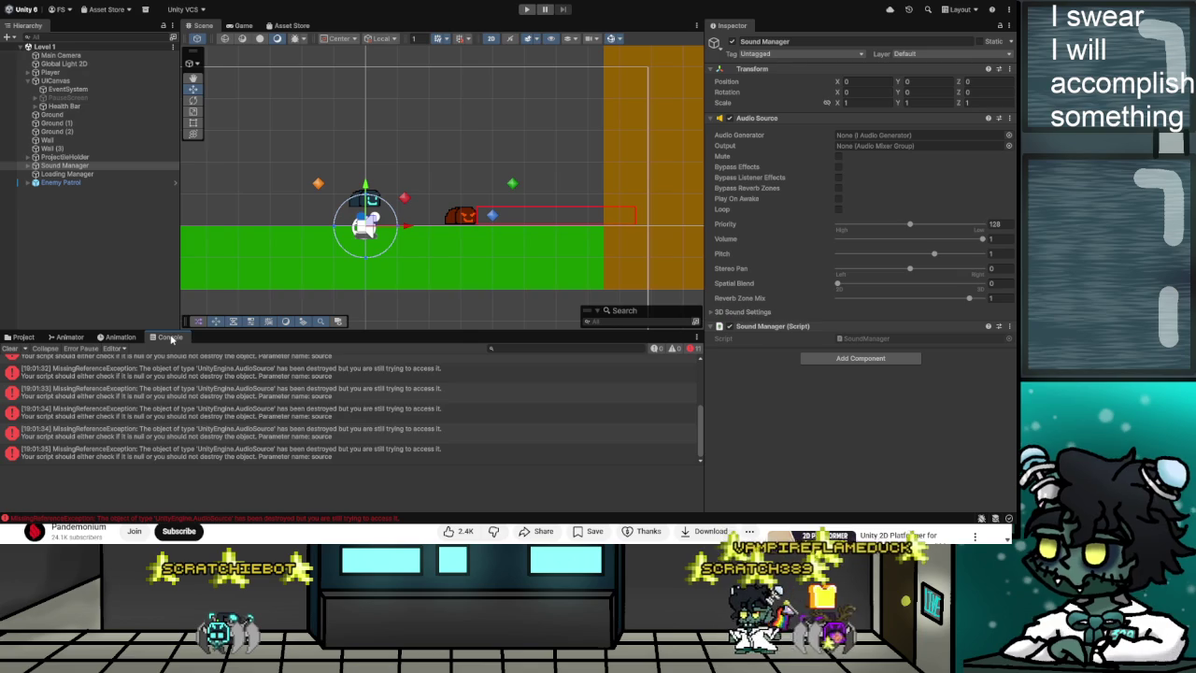
left_click(28, 166)
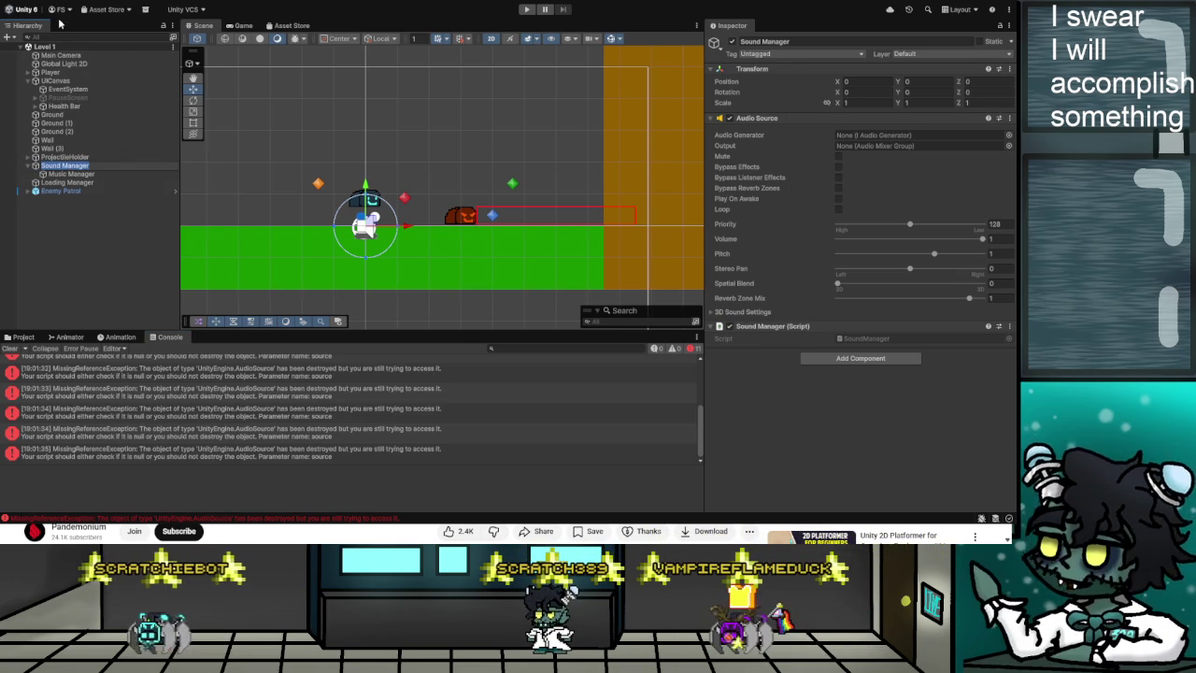
left_click(99, 272)
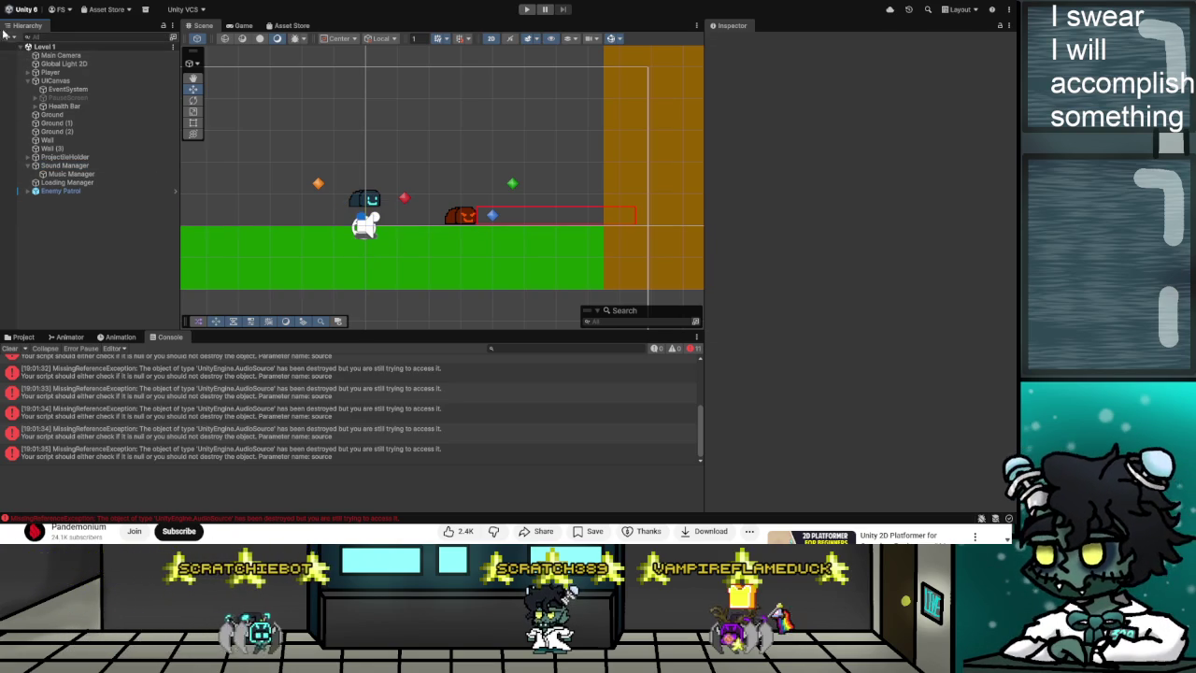
left_click(22, 337)
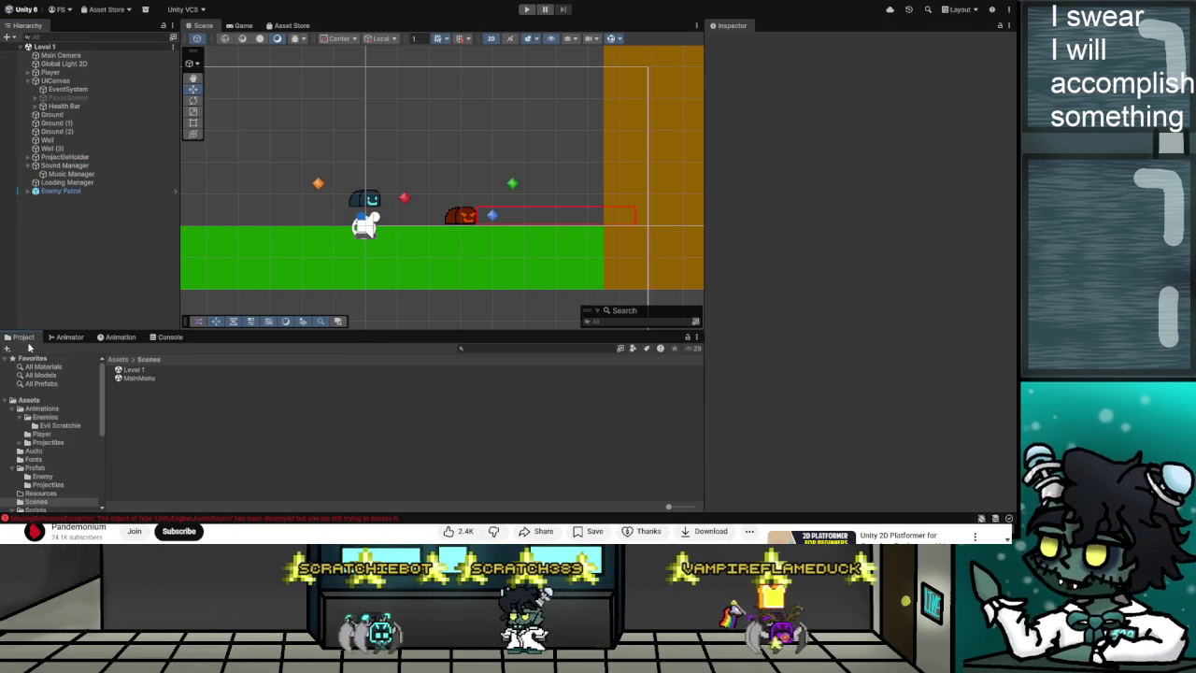
Open the MainMenu scene and expand its Main Menu hierarchy.
double_click(137, 378)
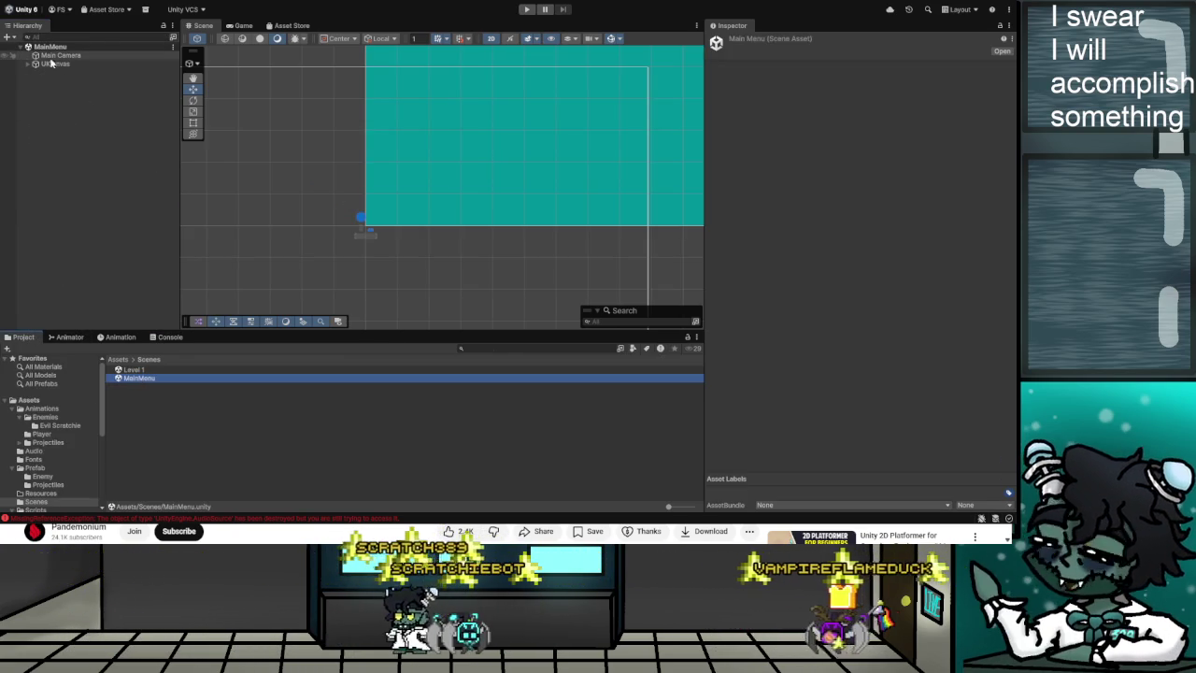
left_click(35, 82)
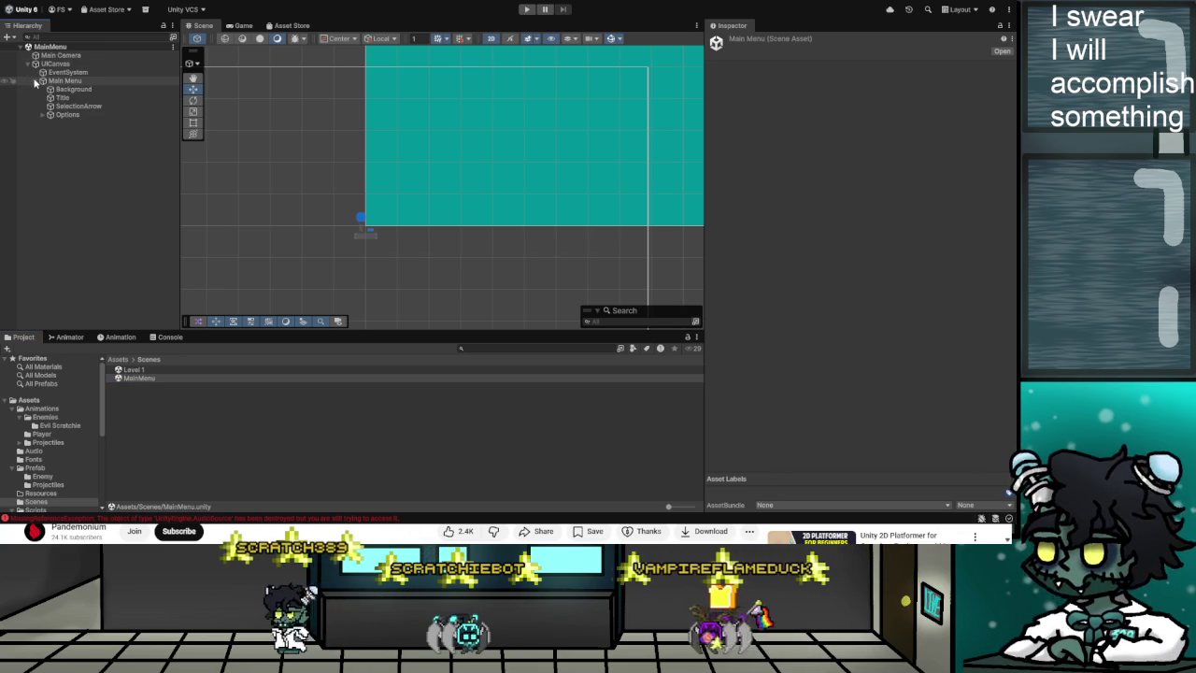
left_click(36, 81)
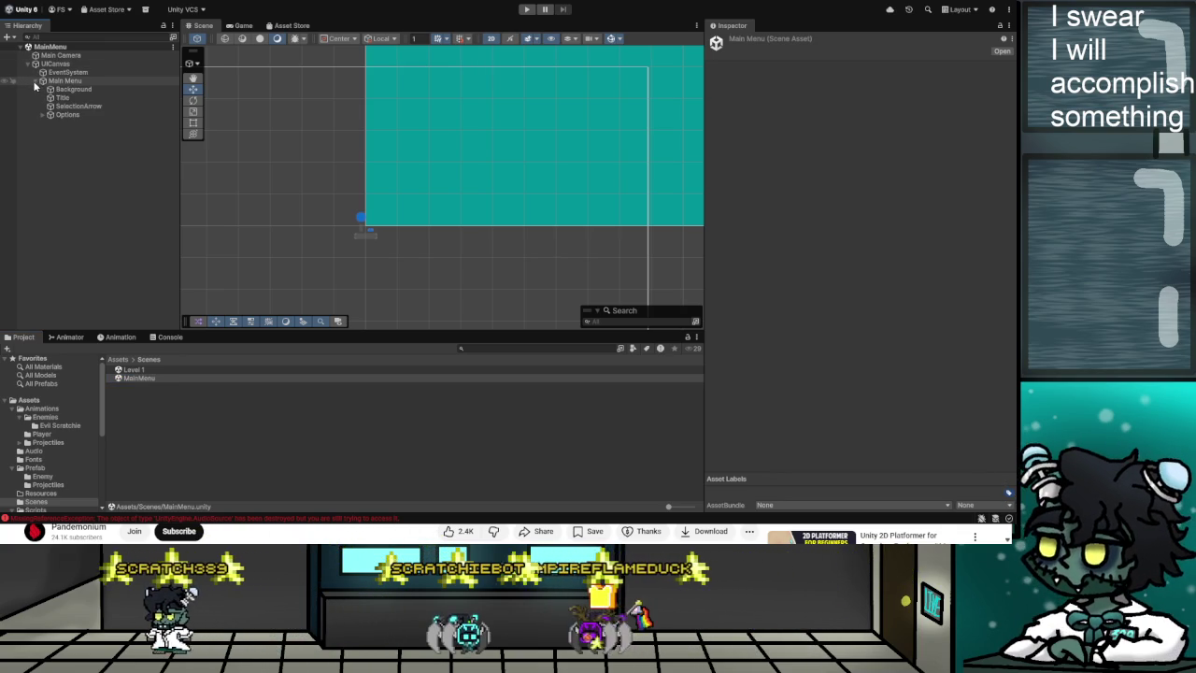
left_click(29, 64)
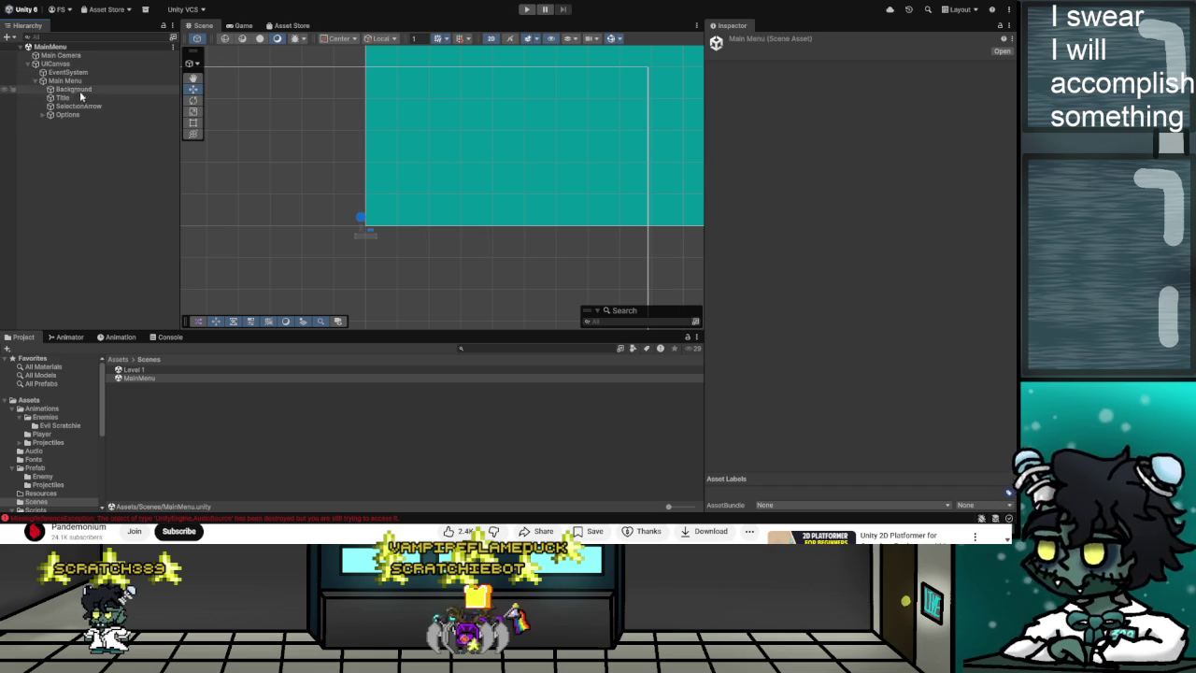
Review SelectionArrow's Select Arrow script options and sounds, then switch to the YouTube tutorial.
double_click(80, 107)
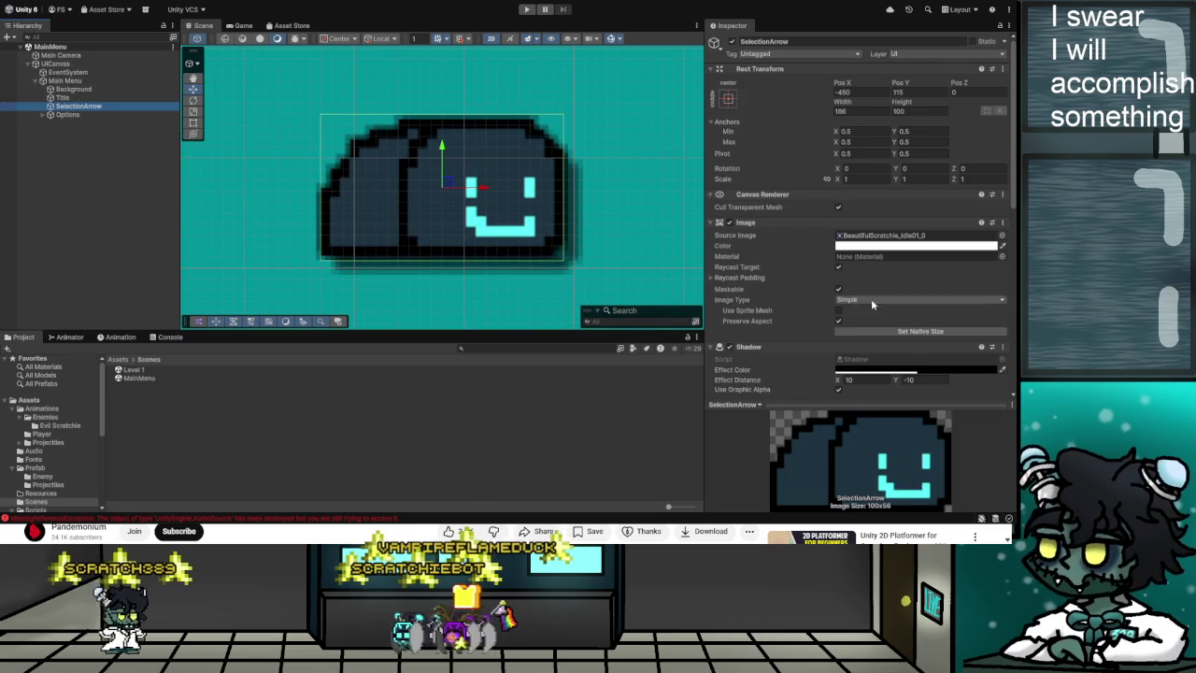
scroll(889, 295, "down", 3)
scroll(891, 269, "down", 3)
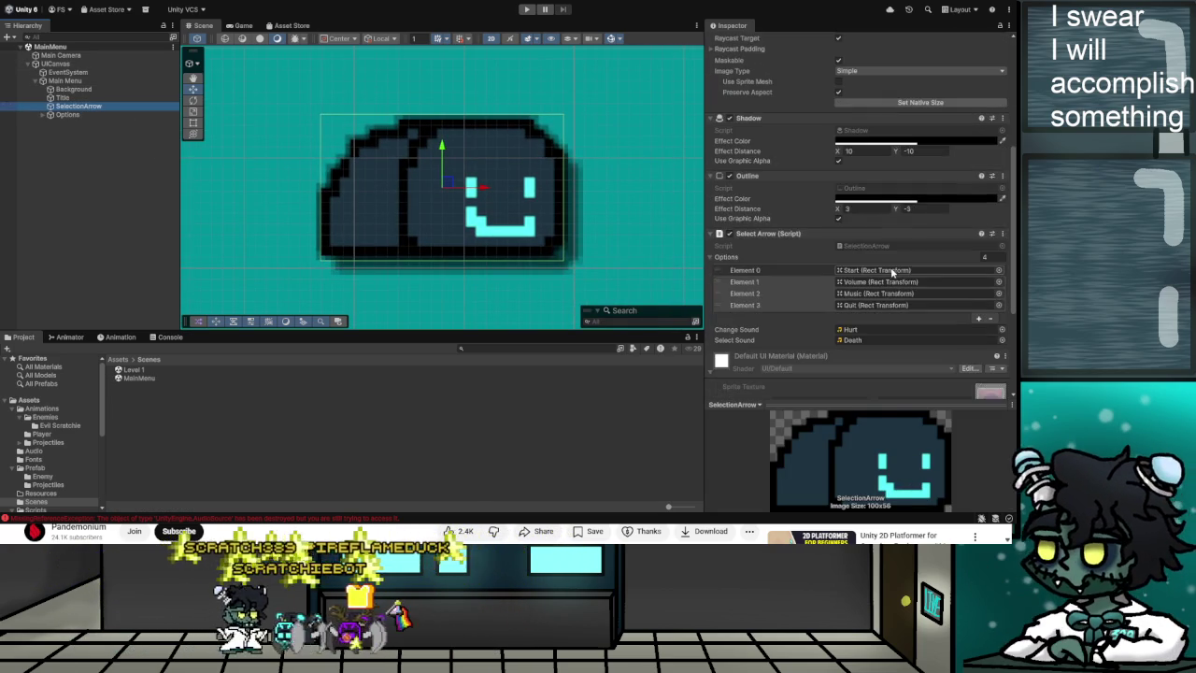
scroll(891, 272, "down", 4)
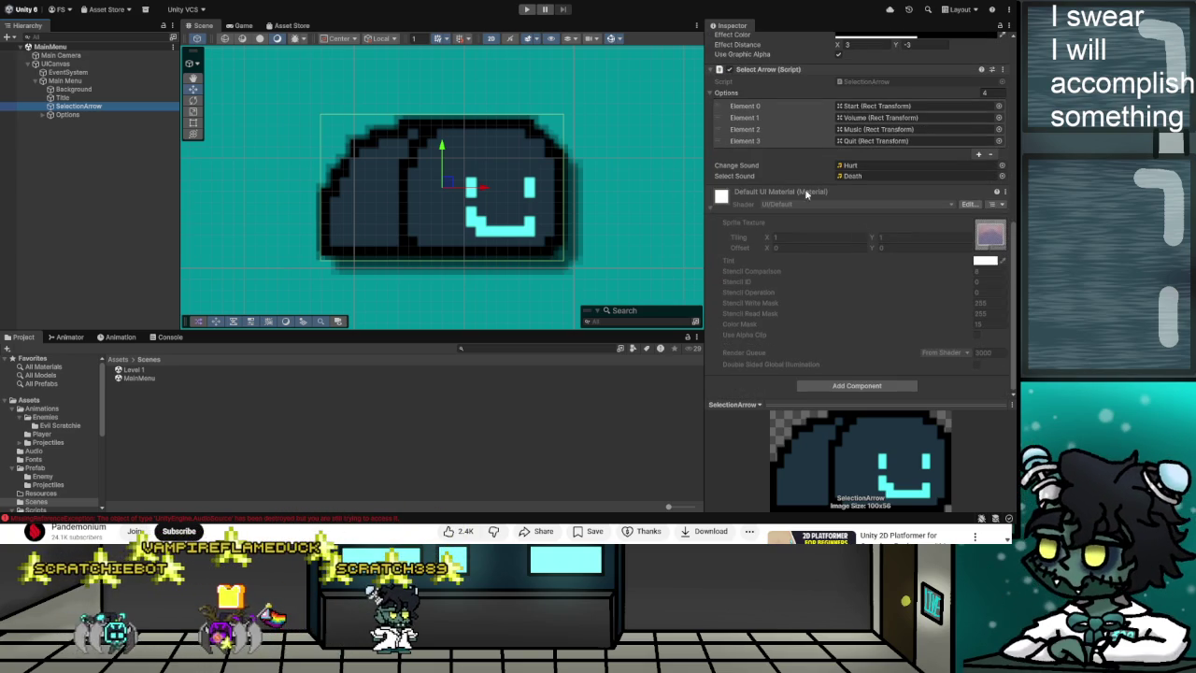
scroll(794, 208, "up", 1)
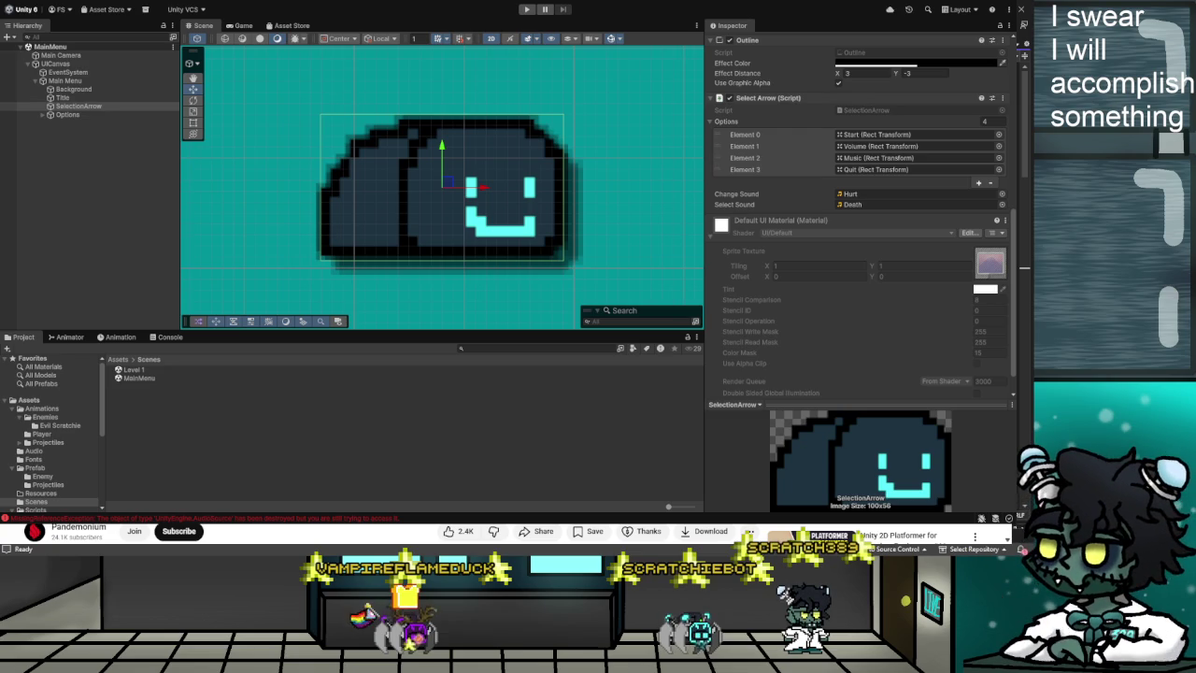
key("alt+Tab")
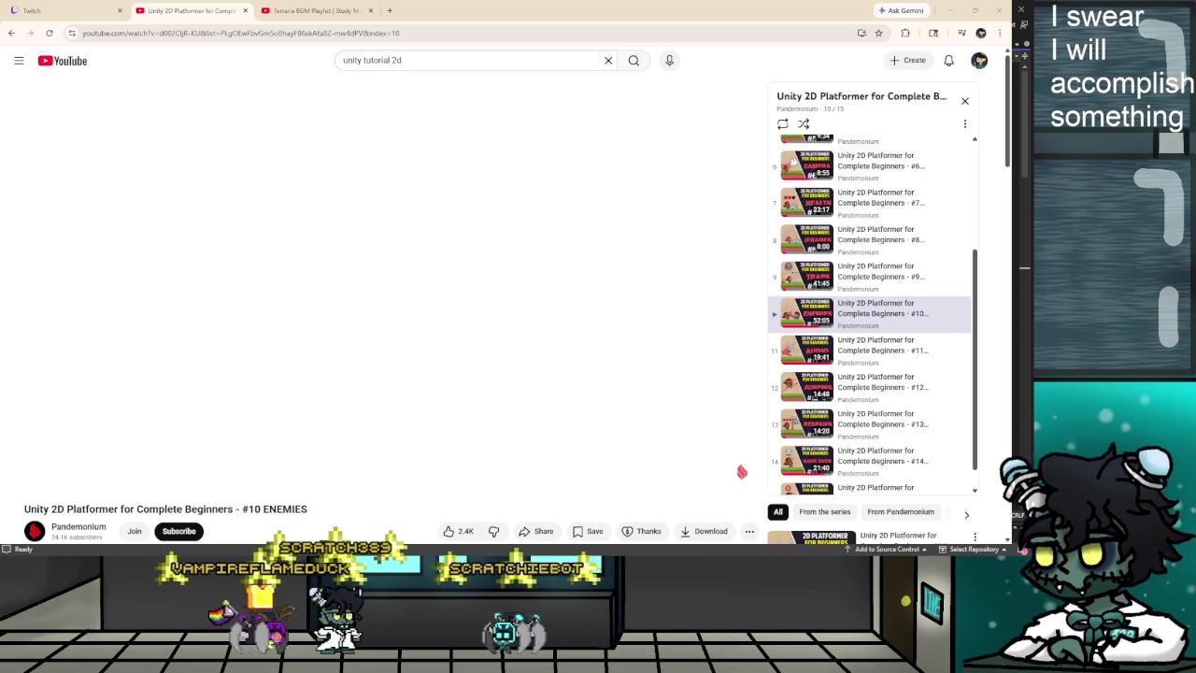
Bring up SelectionArrow.cs in Visual Studio to view its options, changeSound and selectSound fields.
key("alt+Tab")
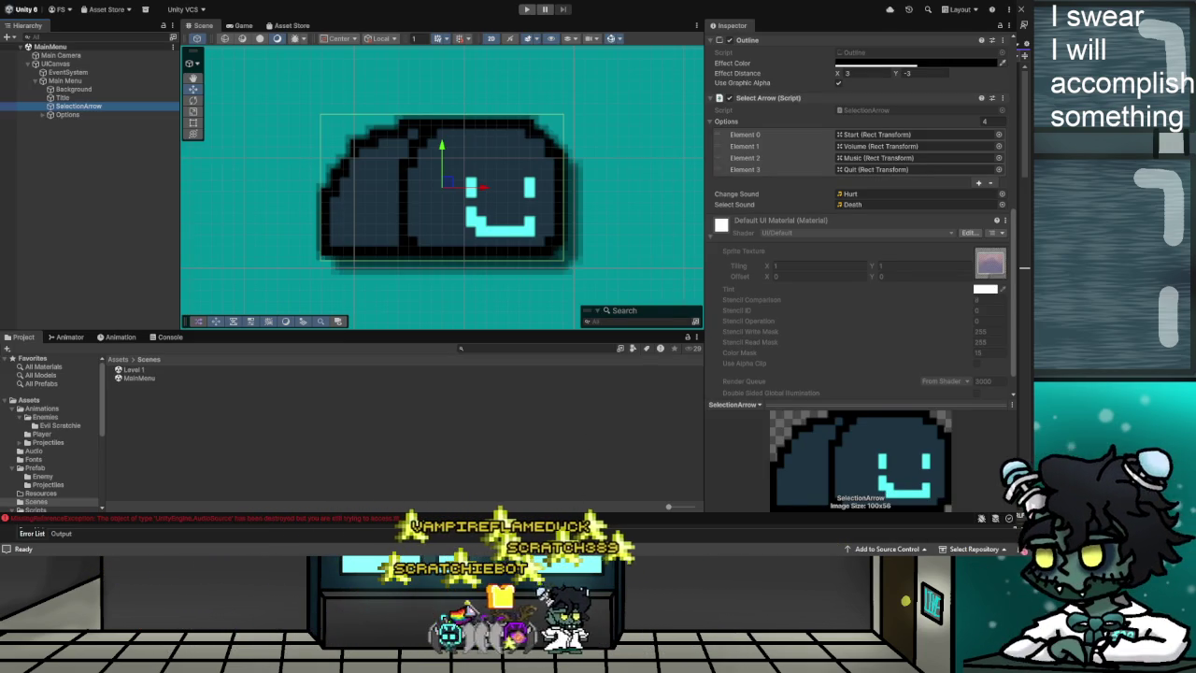
key("alt+Tab")
scroll(432, 215, "down", 1)
scroll(386, 262, "up", 1)
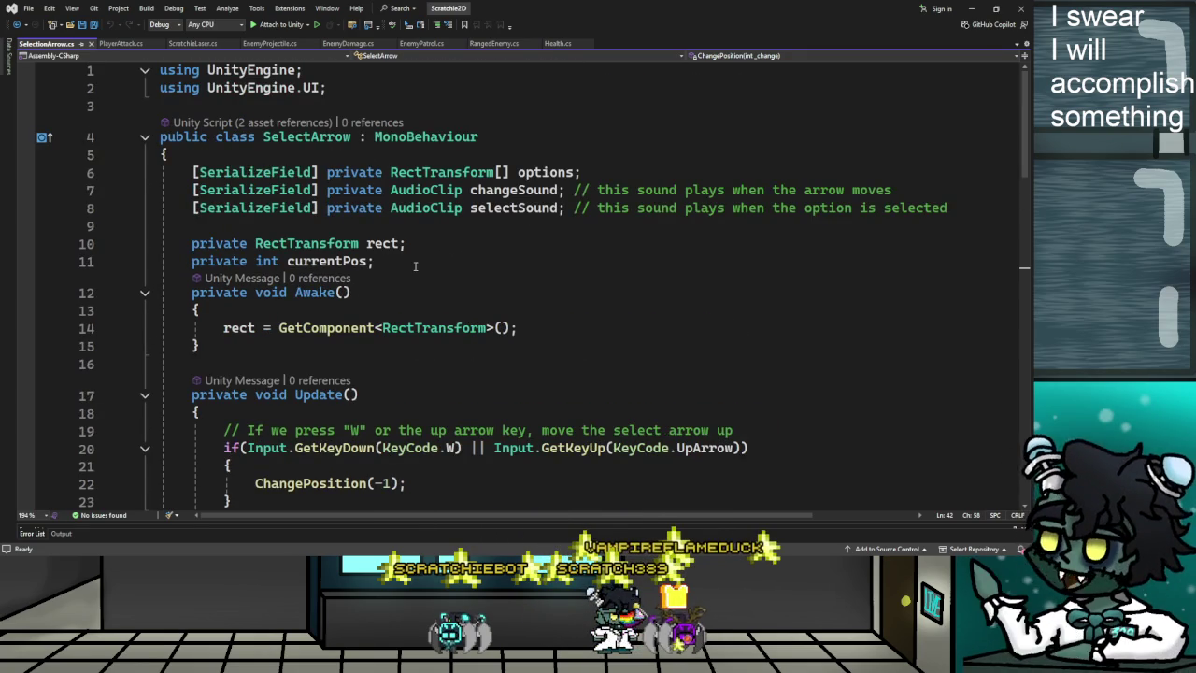
Scroll through SelectionArrow.cs's up/down input handling and return to Unity.
scroll(415, 267, "down", 1)
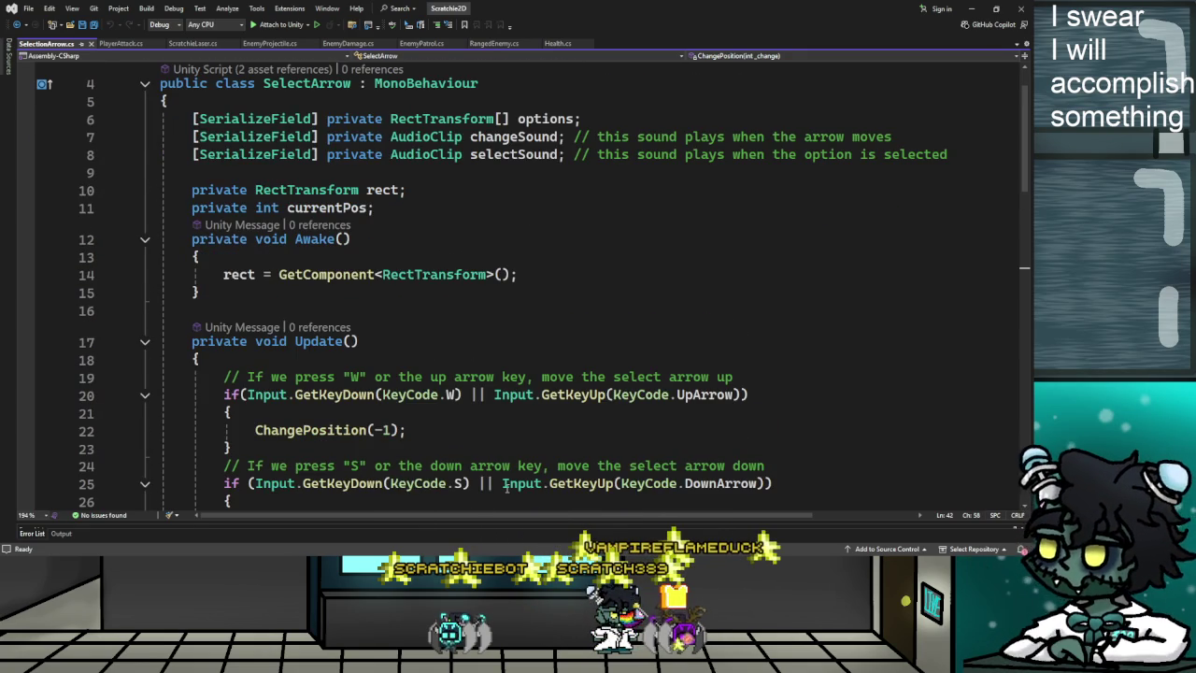
key("alt+Tab")
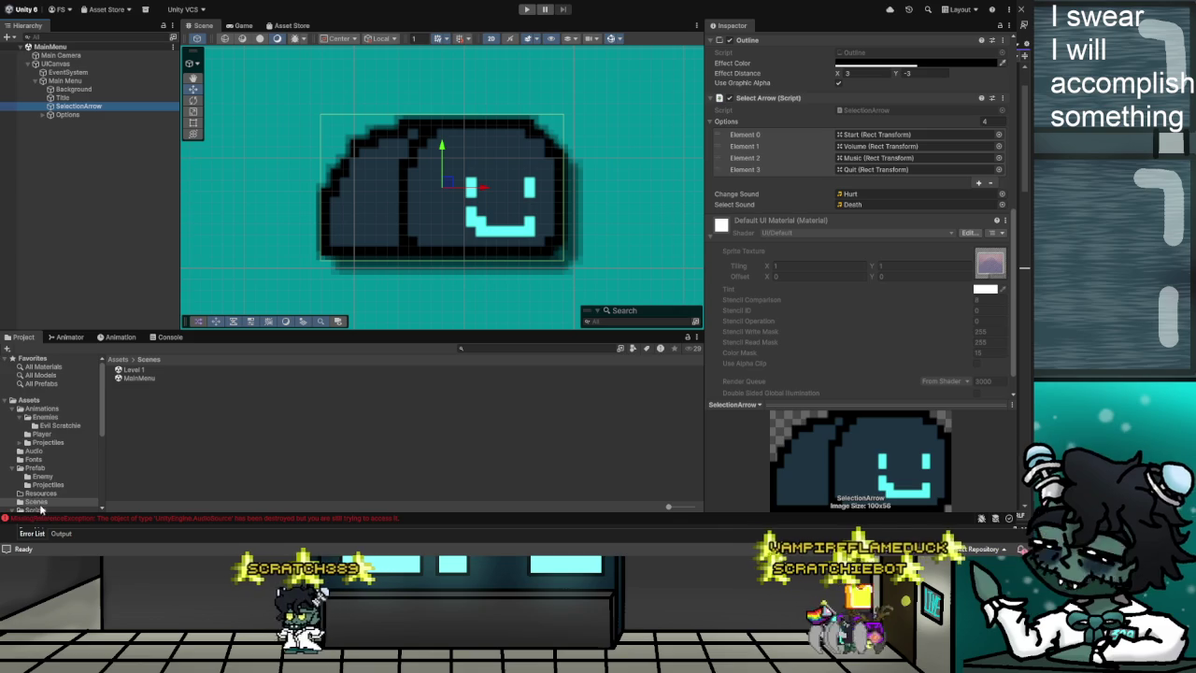
Open Level 1 and select Sound Manager together with its Music Manager child.
scroll(34, 495, "down", 2)
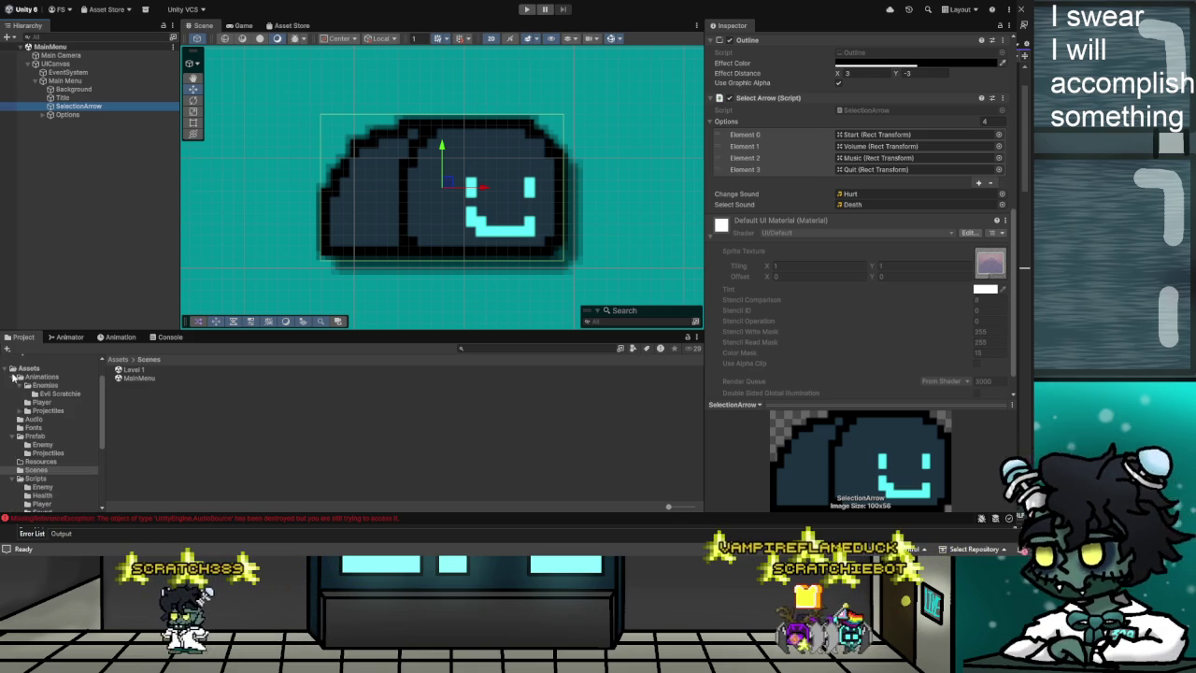
scroll(13, 374, "up", 2)
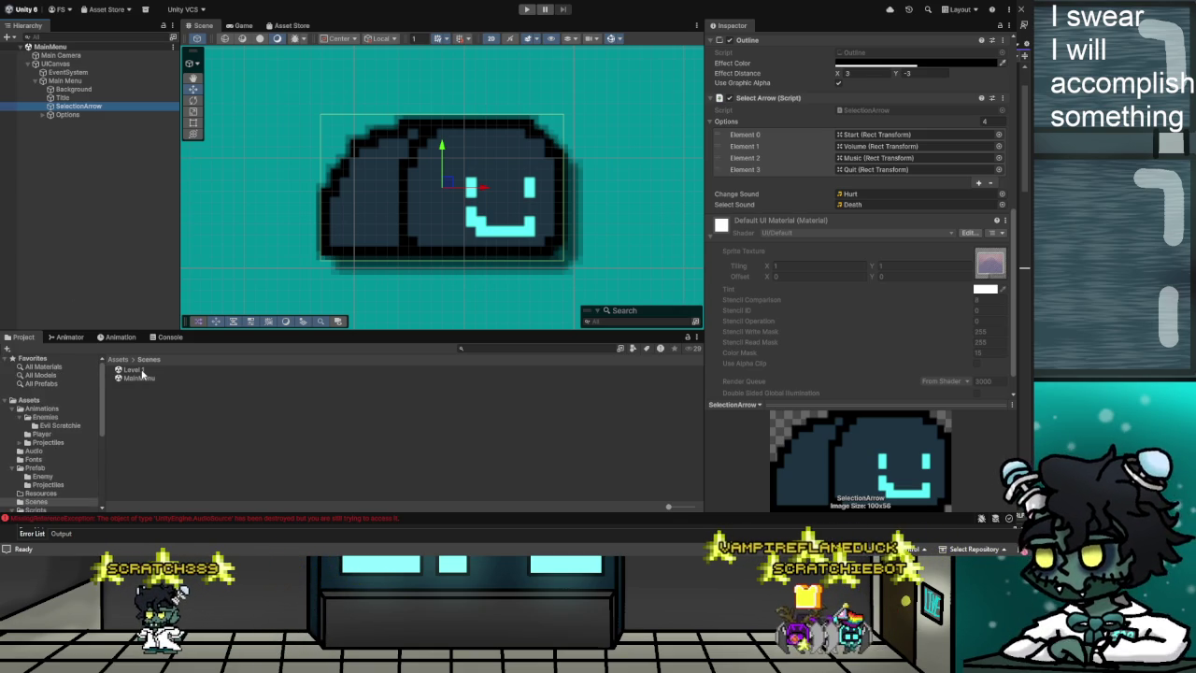
left_click(140, 371)
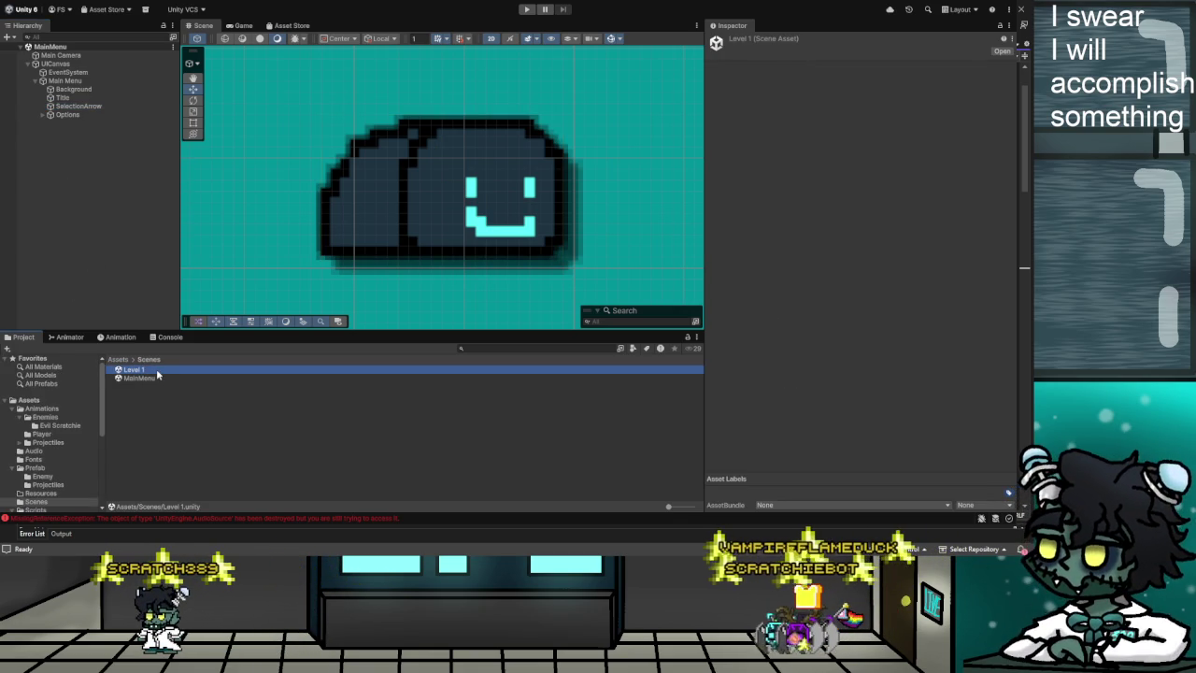
double_click(149, 370)
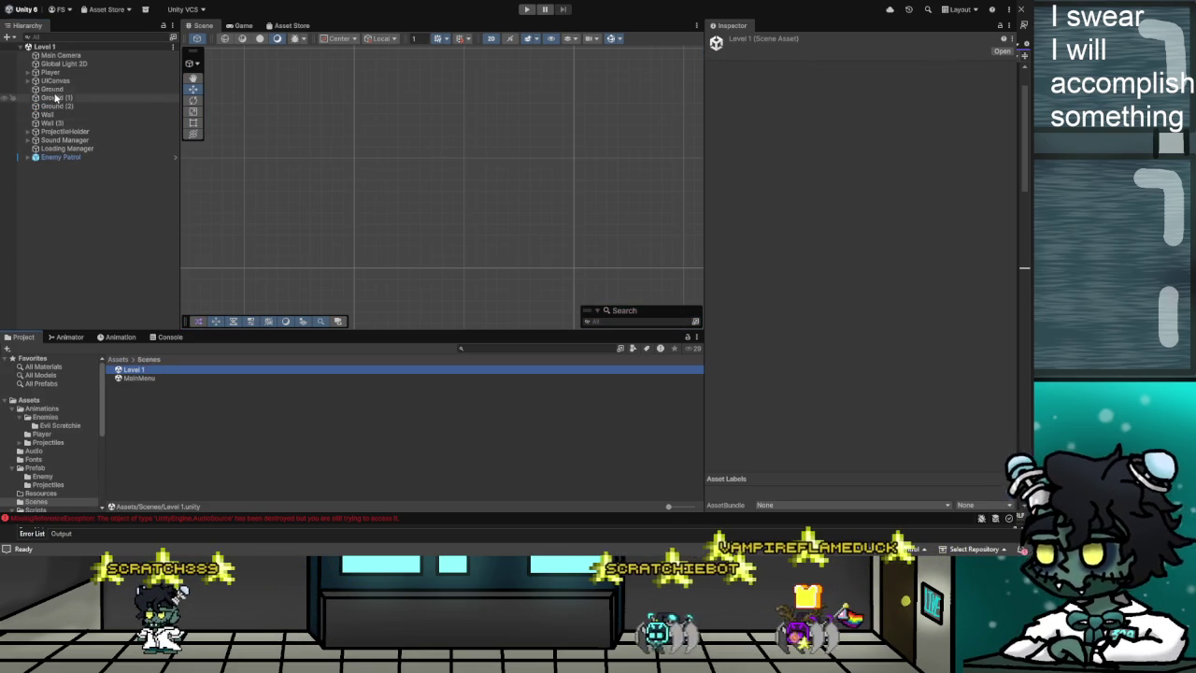
left_click(58, 141)
left_click(28, 140)
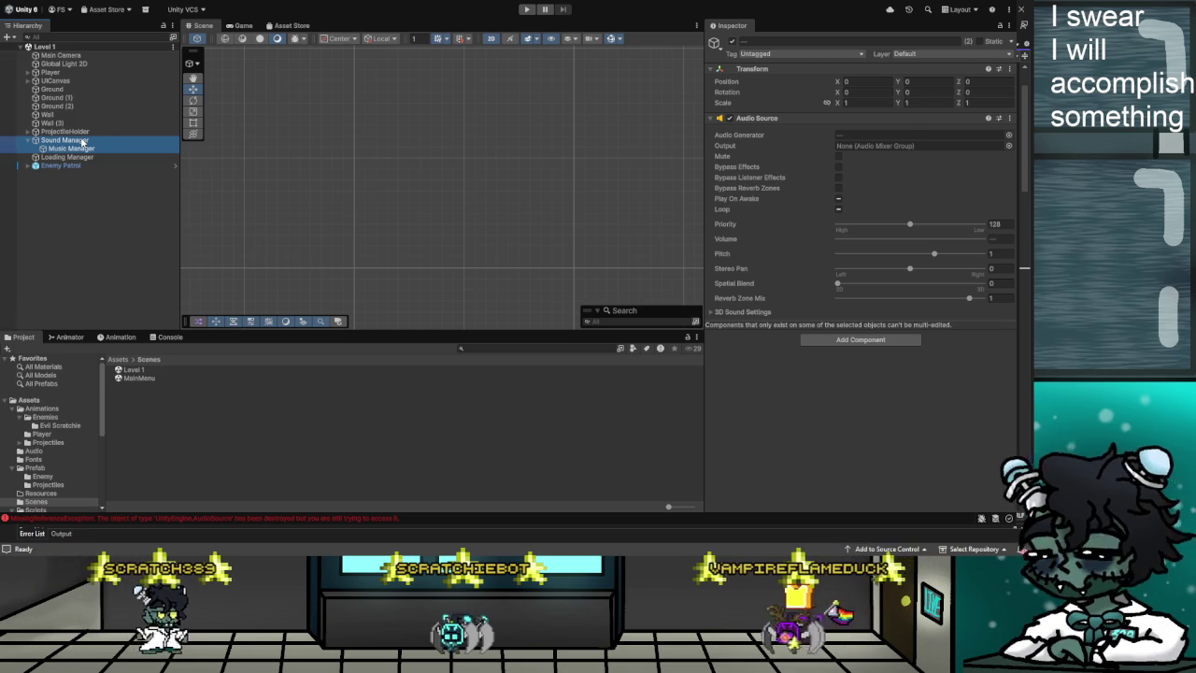
left_click(83, 141)
left_click(86, 149, "ctrl")
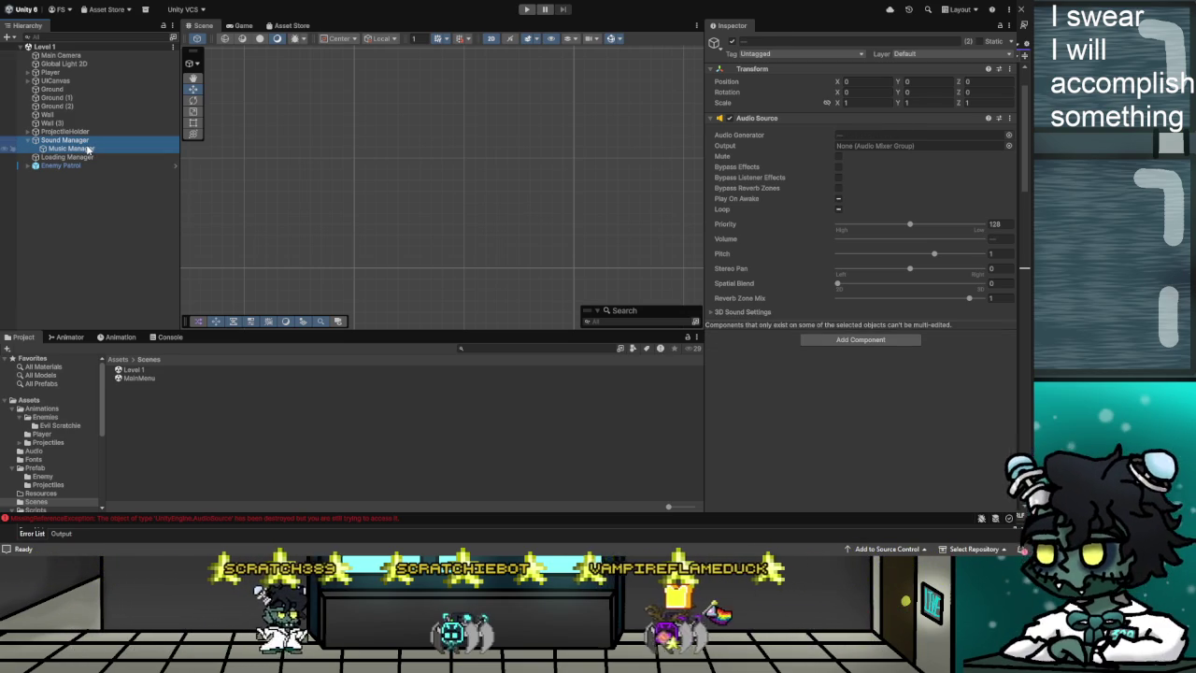
Open MainMenu, paste the Sound Manager into its Hierarchy, and start a play test.
double_click(140, 378)
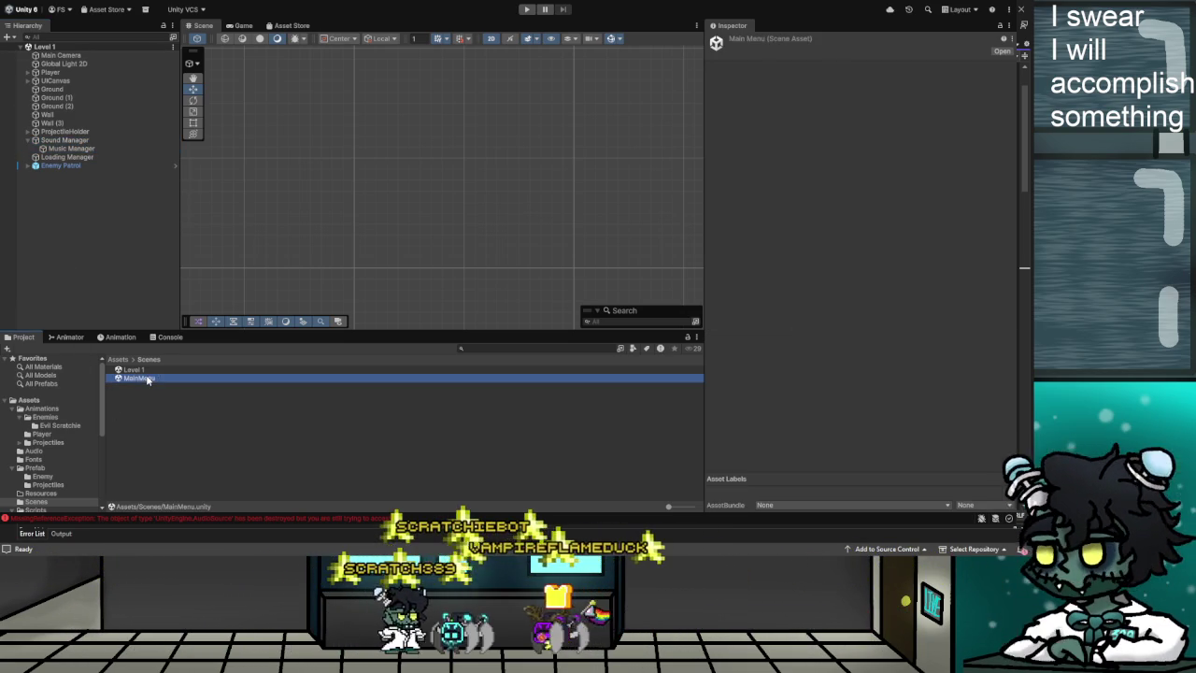
left_click(74, 79)
key("ctrl+v")
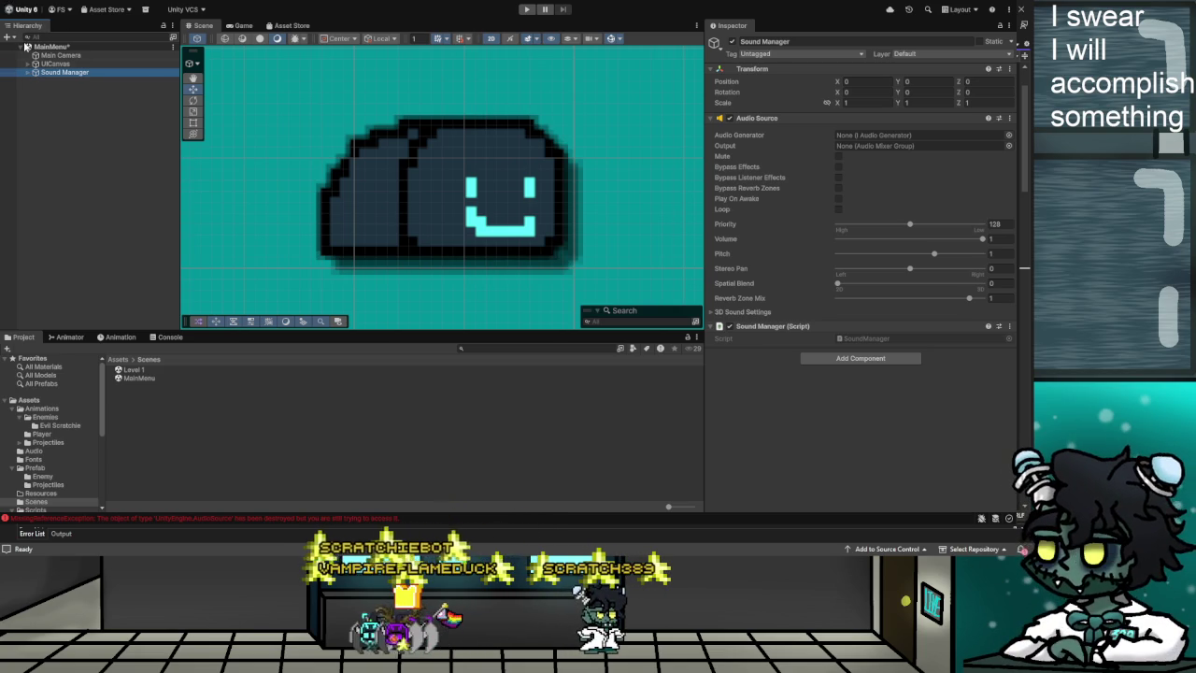
scroll(509, 97, "down", 5)
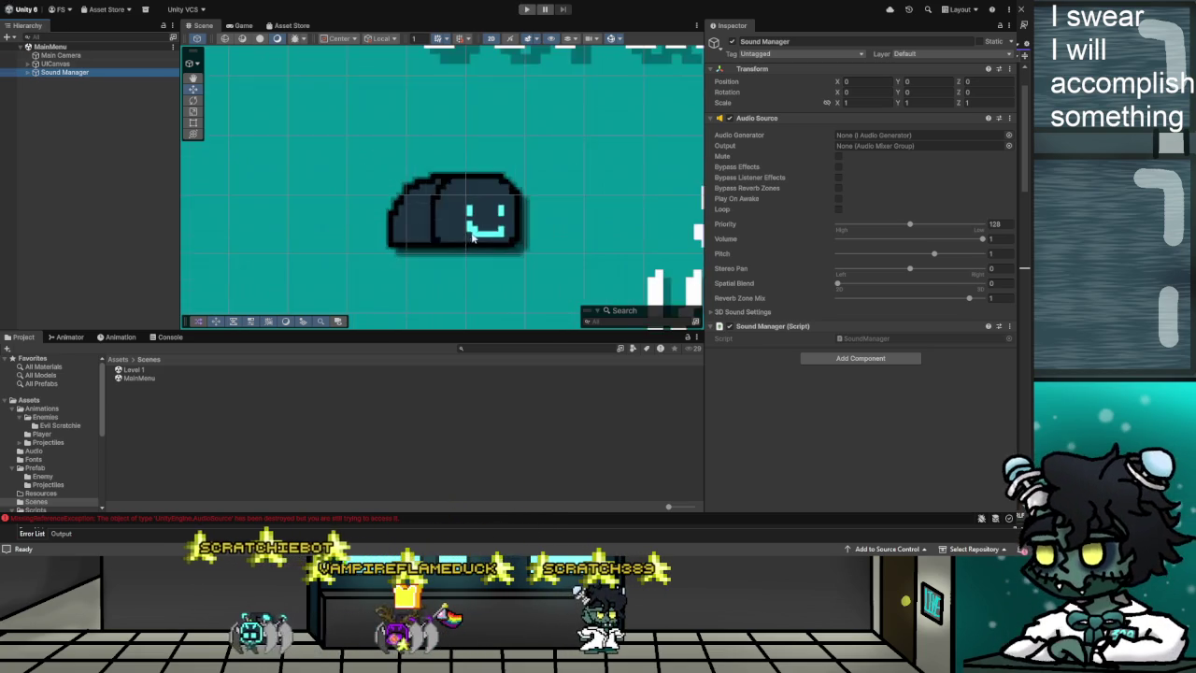
left_click(527, 10)
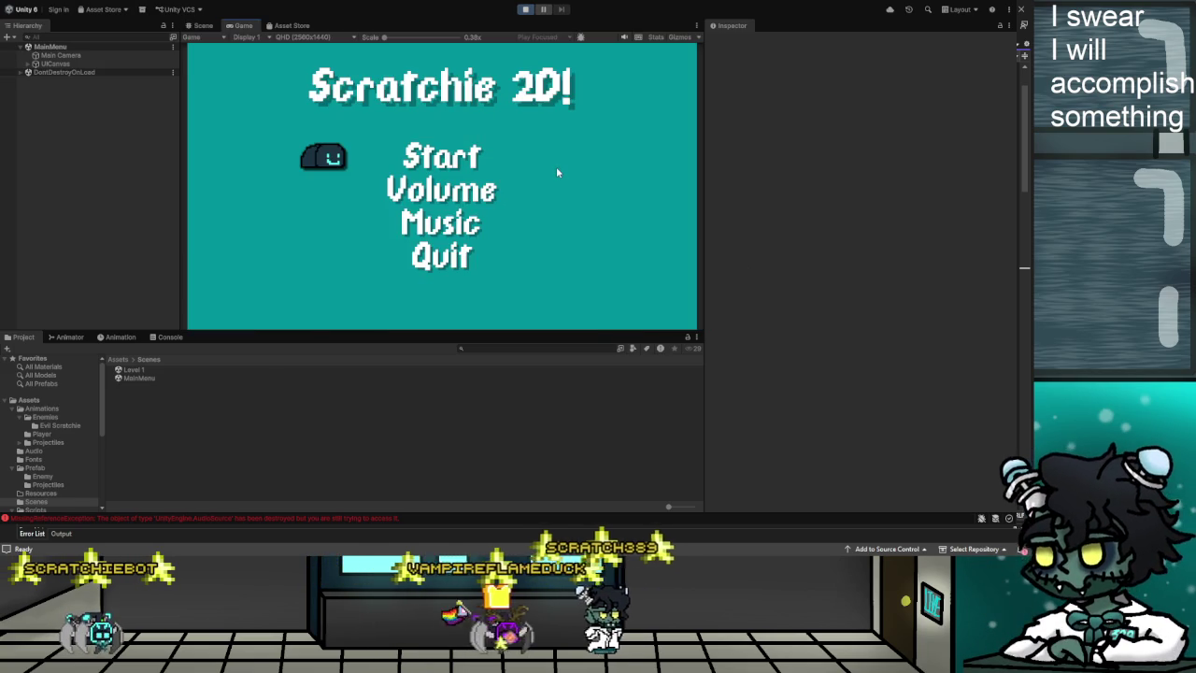
Read the three errors logged during the play test, then exit Play mode.
left_click(171, 337)
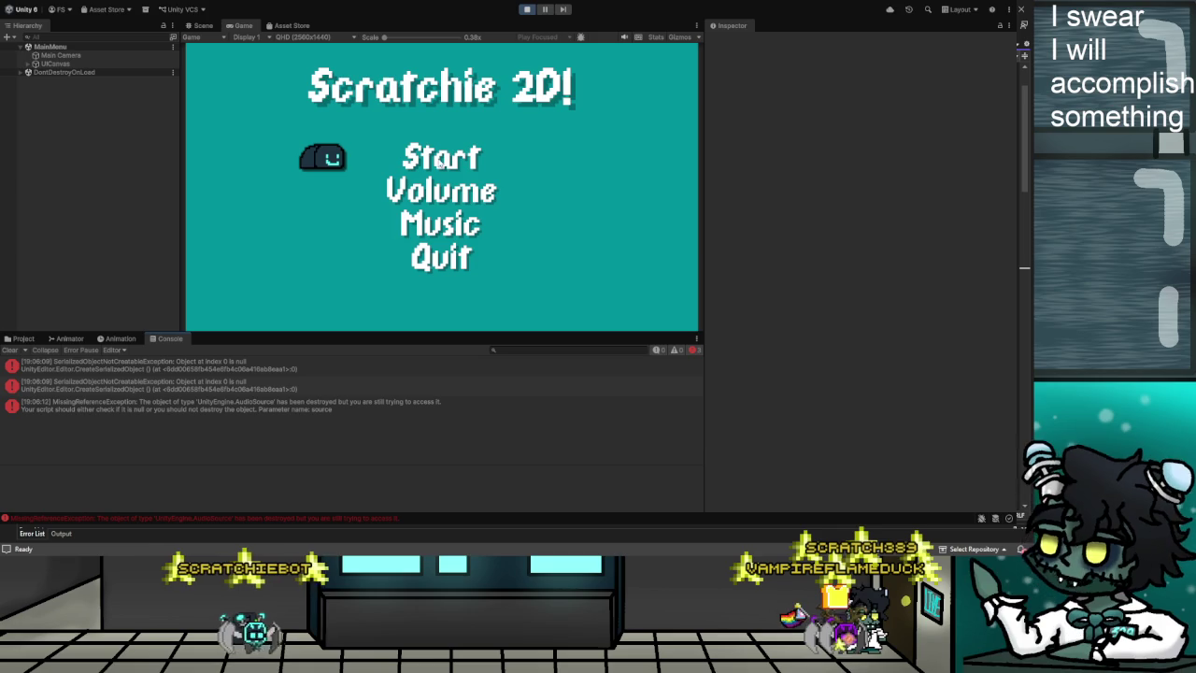
key("ctrl+p")
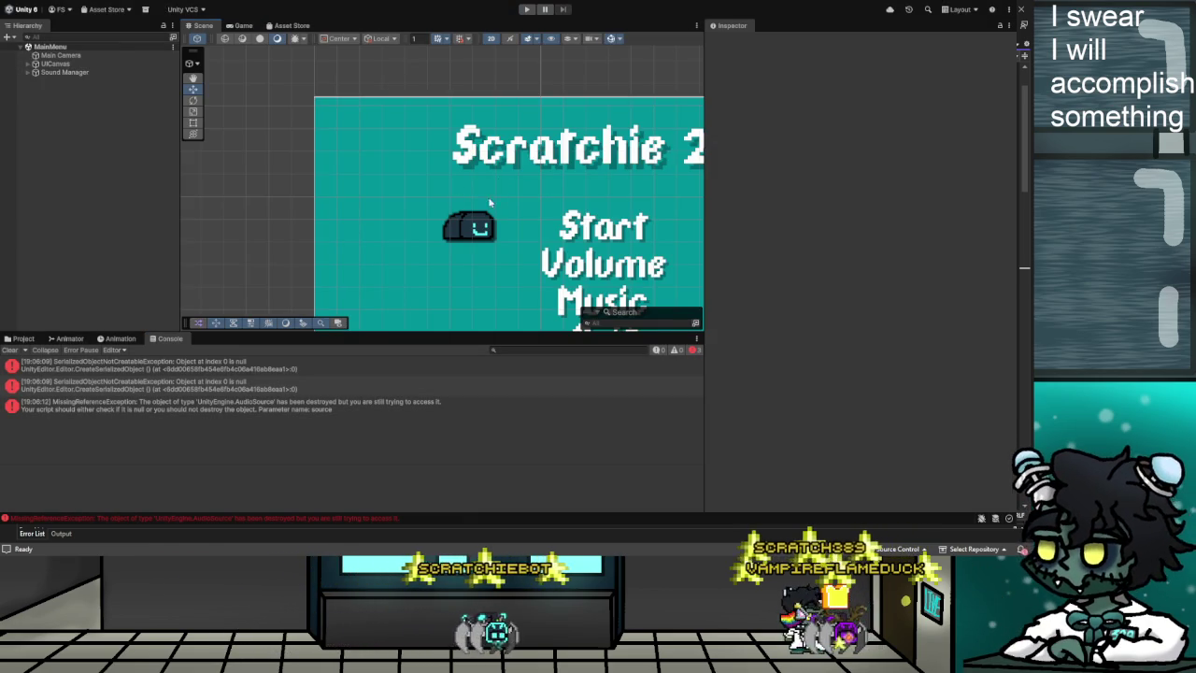
scroll(519, 225, "down", 2)
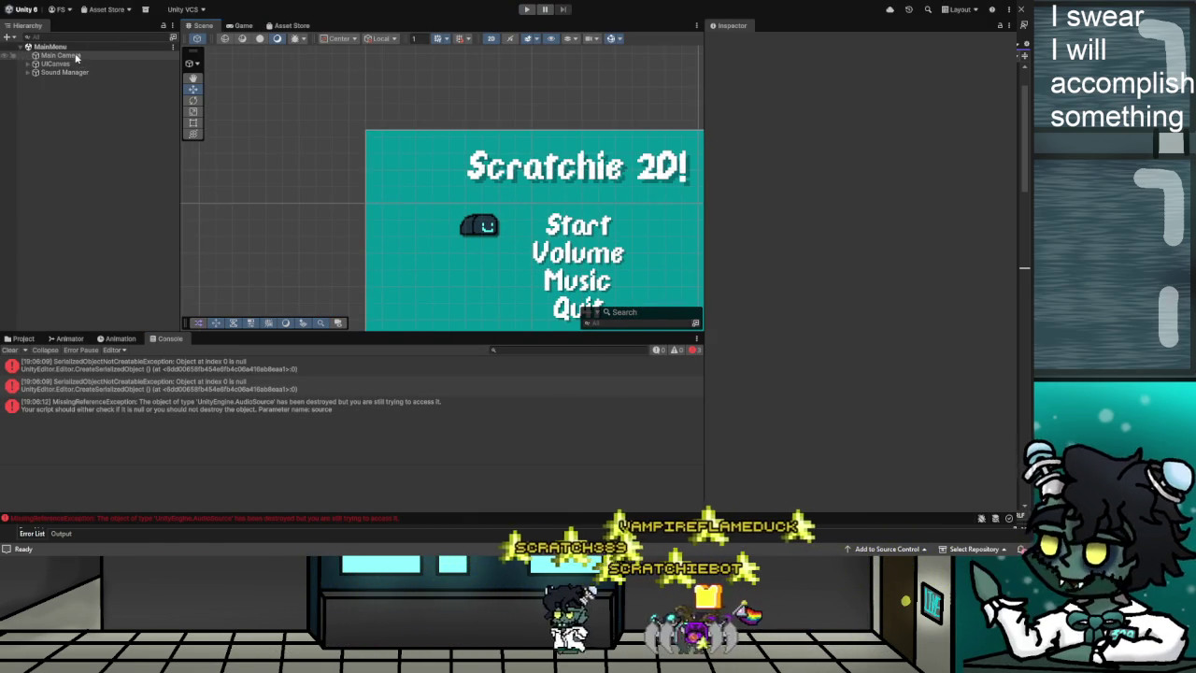
Delete the Sound Manager from MainMenu and expand UICanvas.
left_click(130, 72)
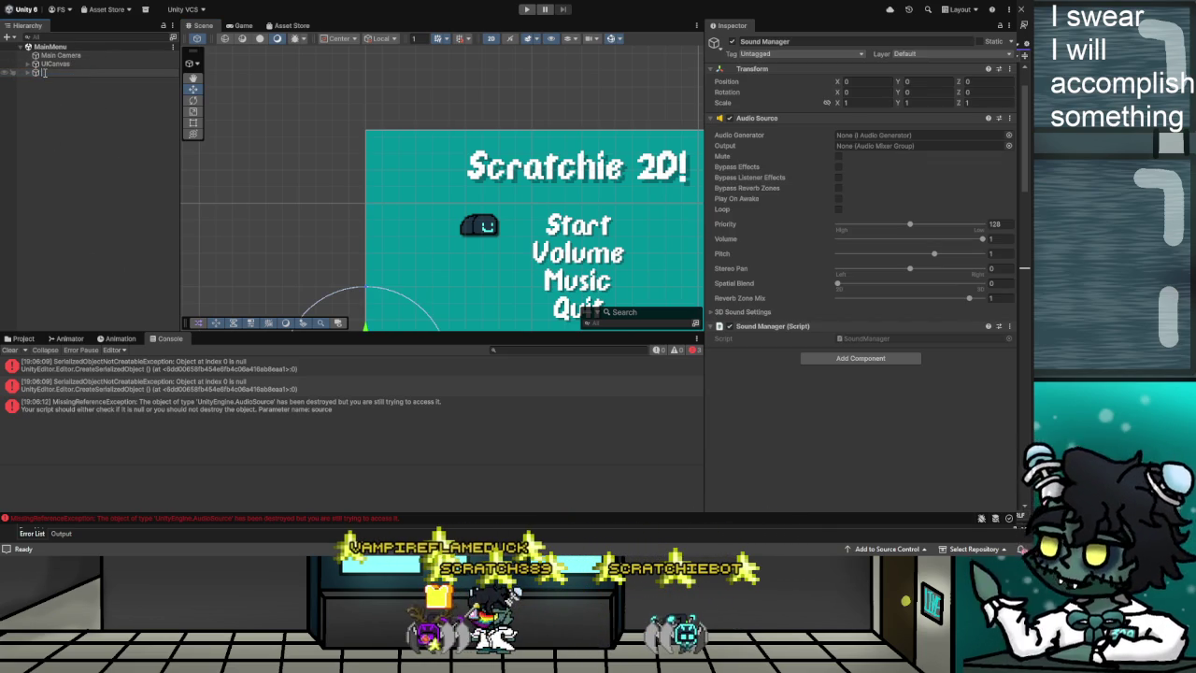
key("Delete")
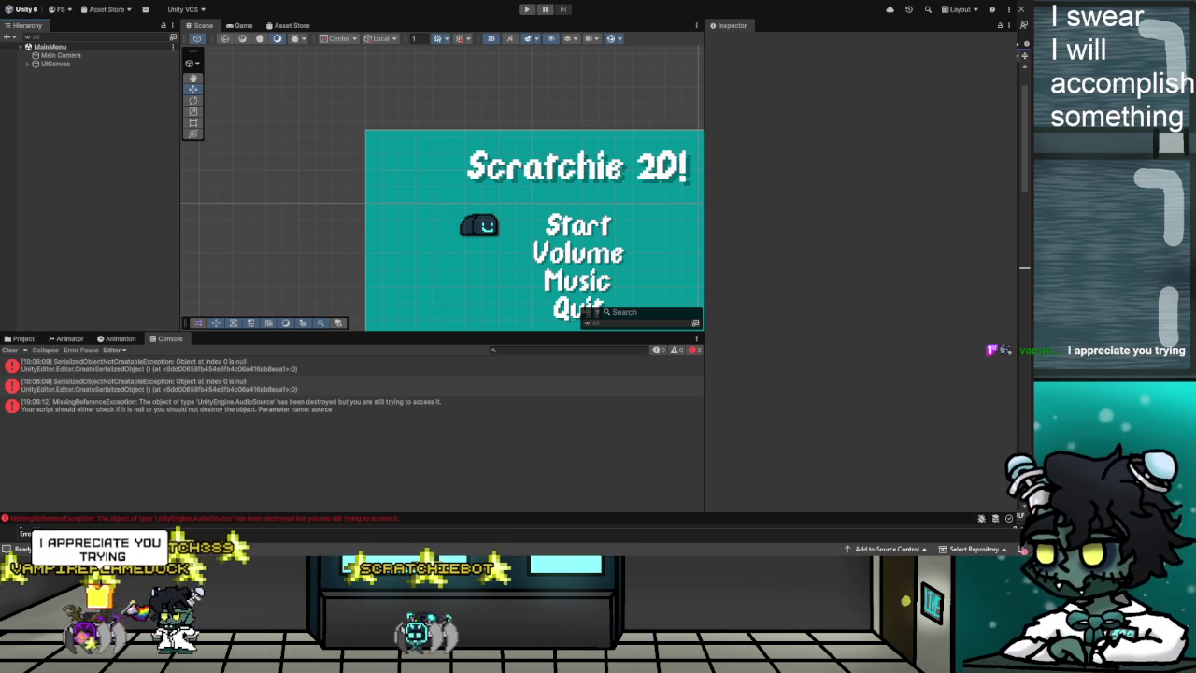
left_click(29, 65)
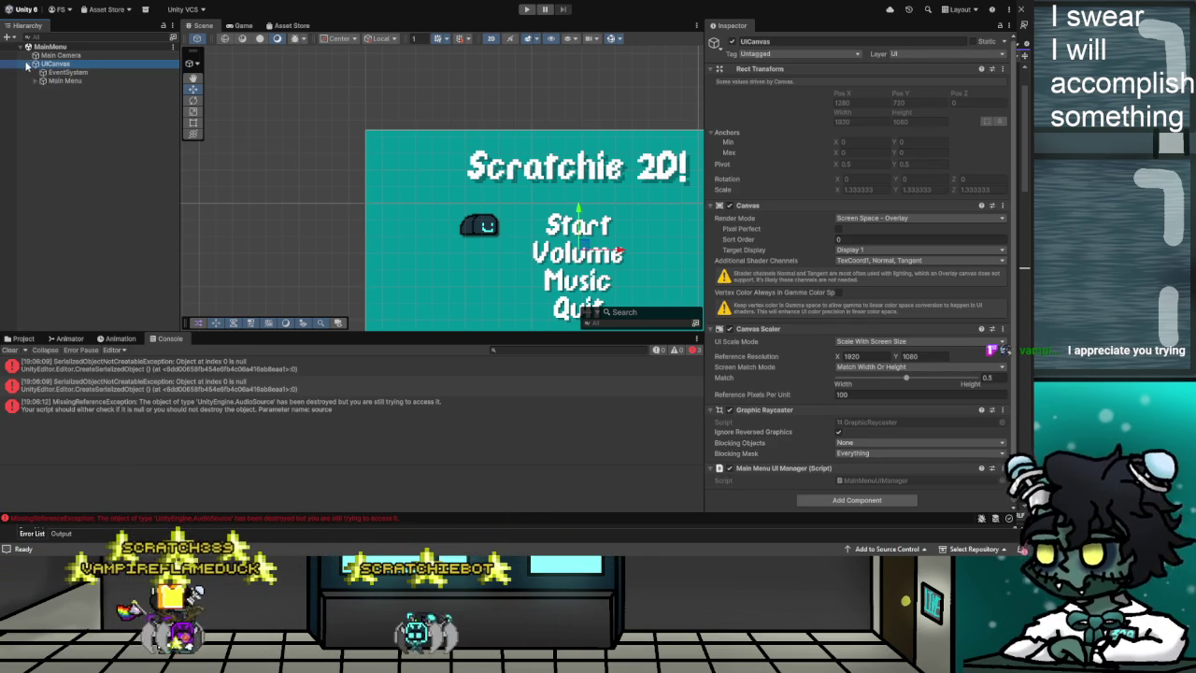
Scroll through the SelectionArrow object's Inspector settings.
left_click(75, 106)
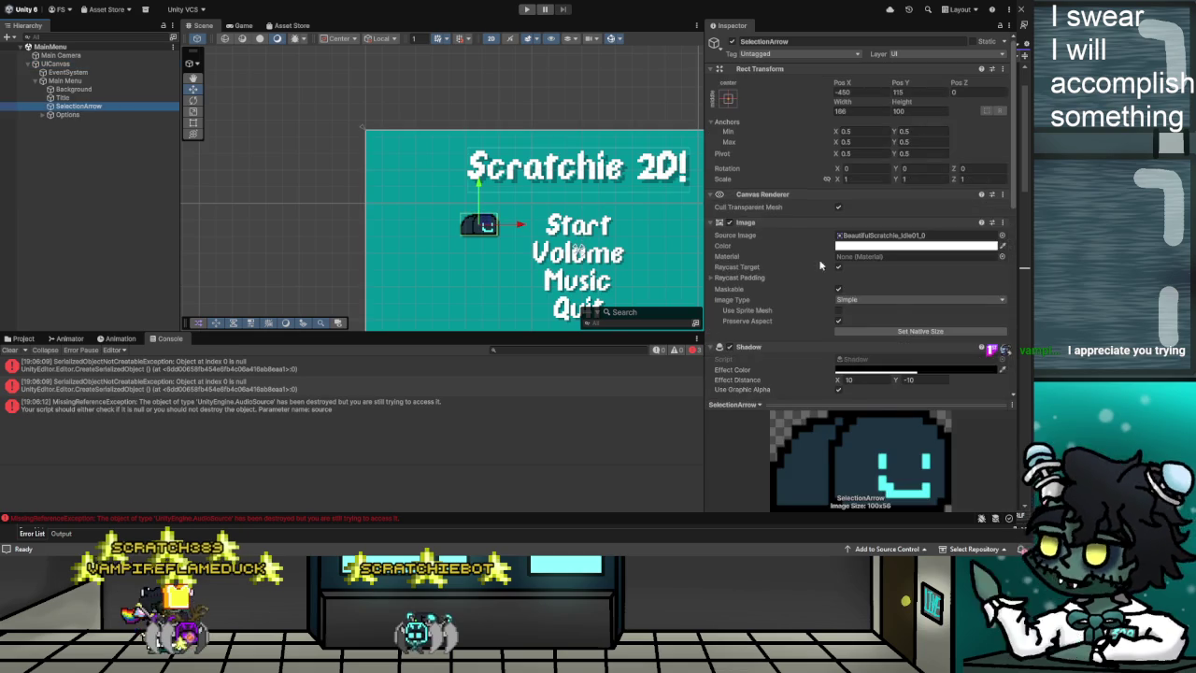
scroll(813, 239, "down", 6)
scroll(873, 248, "down", 3)
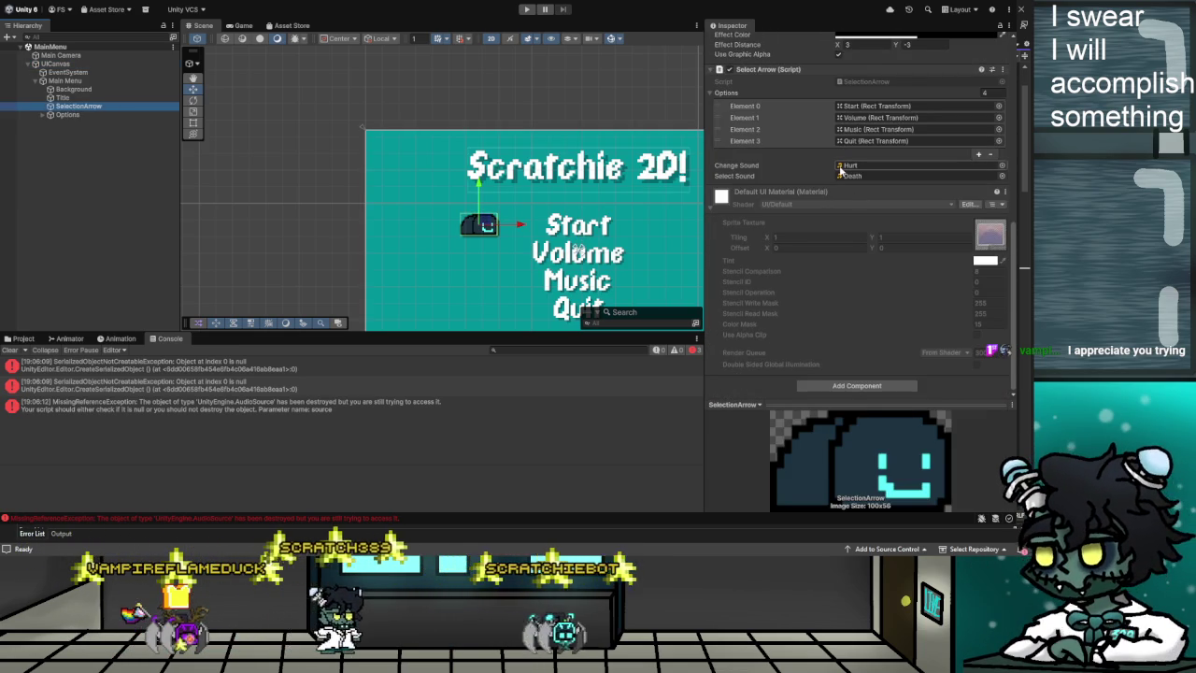
scroll(841, 168, "up", 9)
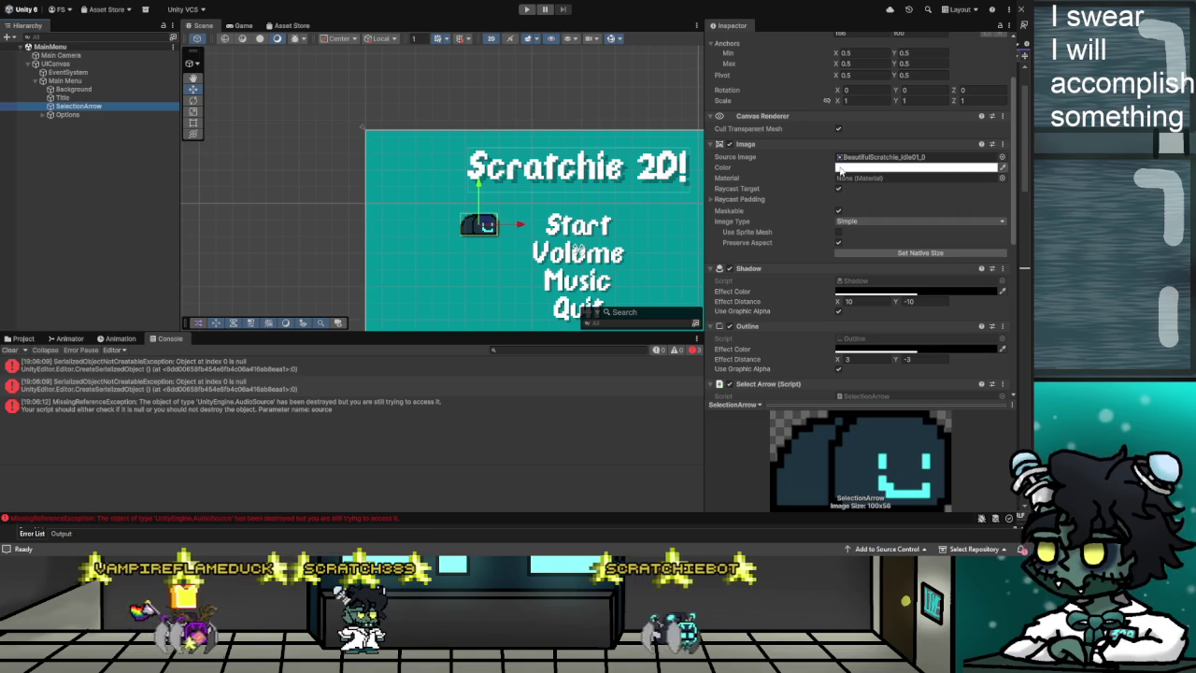
scroll(840, 169, "up", 3)
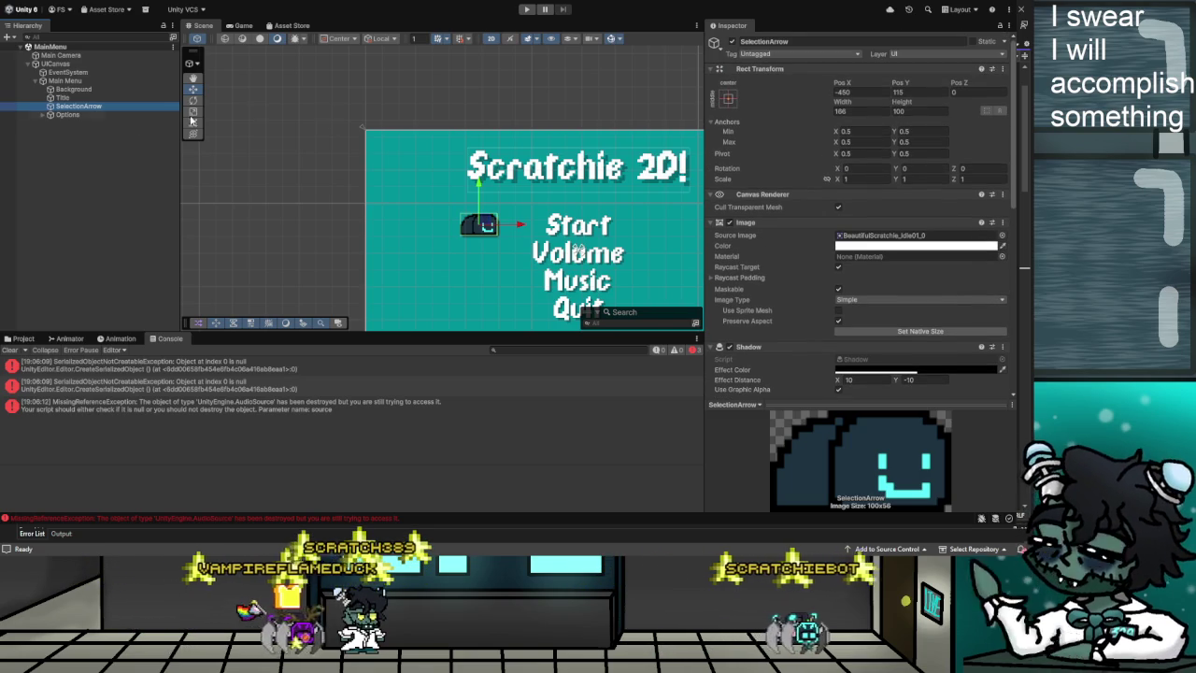
Undo the deletion to restore Sound Manager and expand its Music Manager child.
left_click(100, 126)
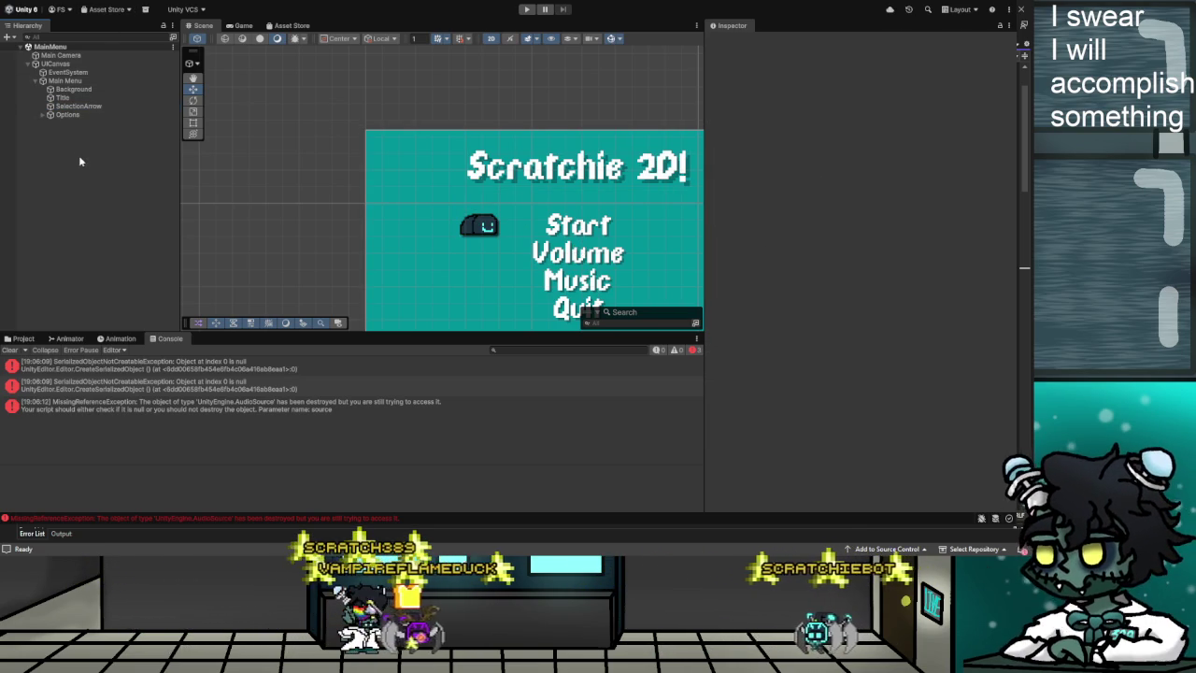
key("ctrl+z")
left_click(33, 124)
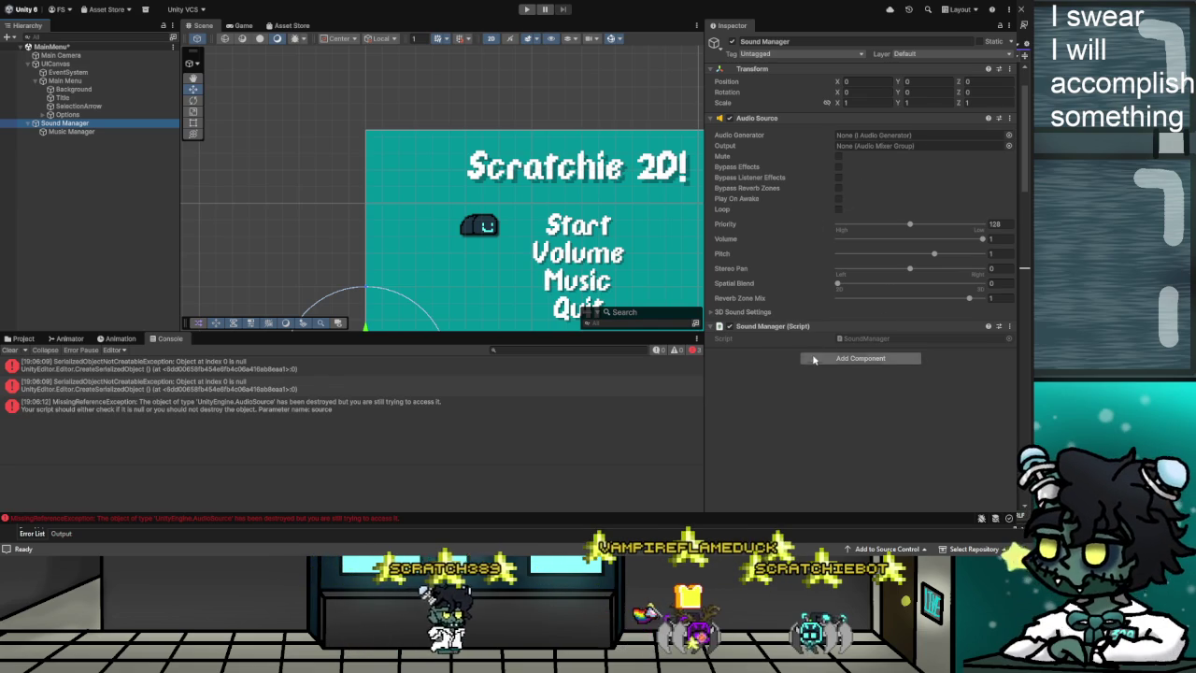
Read the SoundManager script's code from the Scripts/Sound folder.
left_click(890, 341)
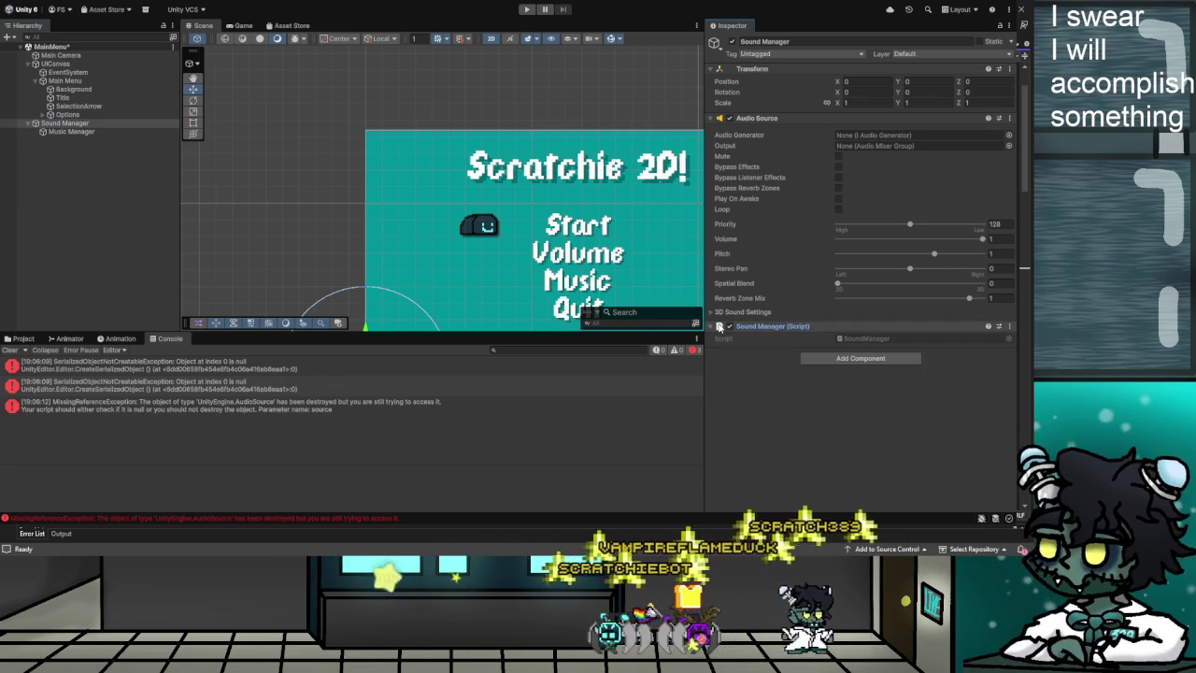
left_click(23, 338)
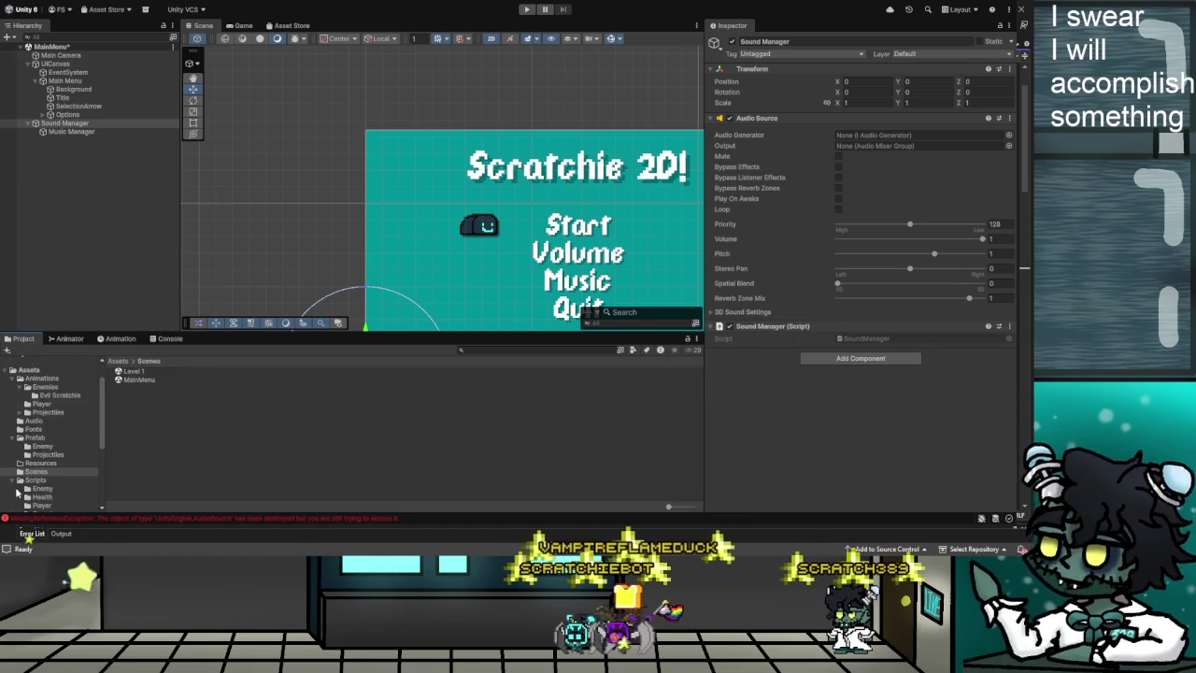
scroll(39, 490, "down", 2)
left_click(146, 380)
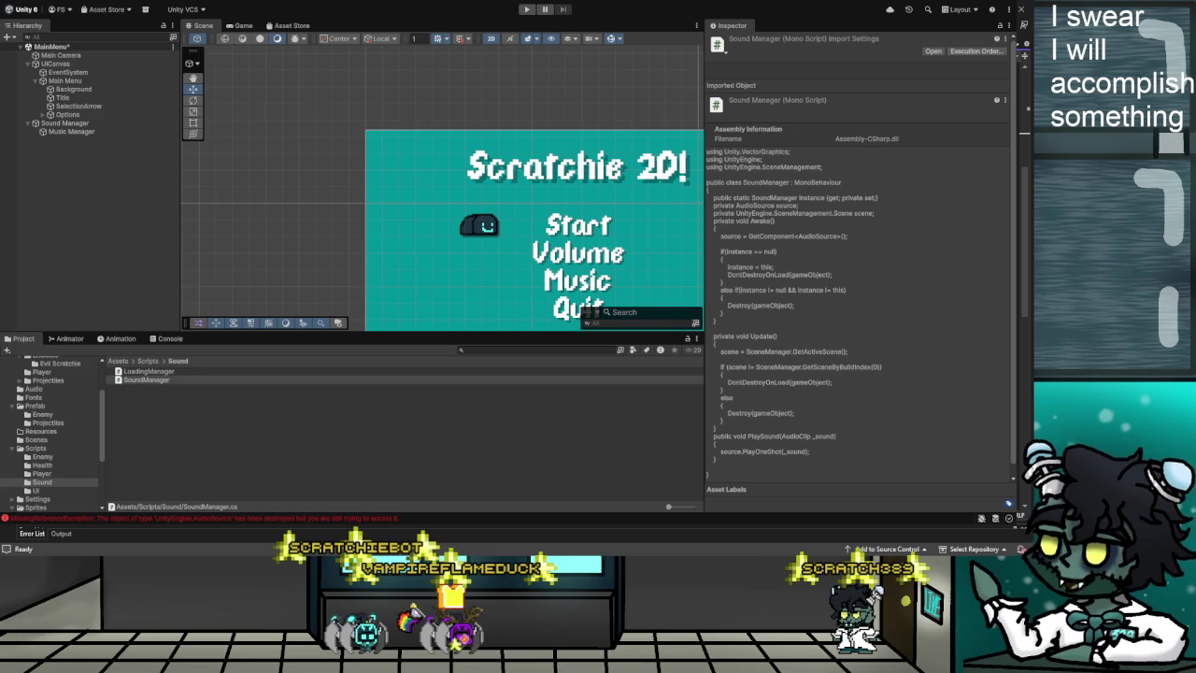
left_click(146, 379)
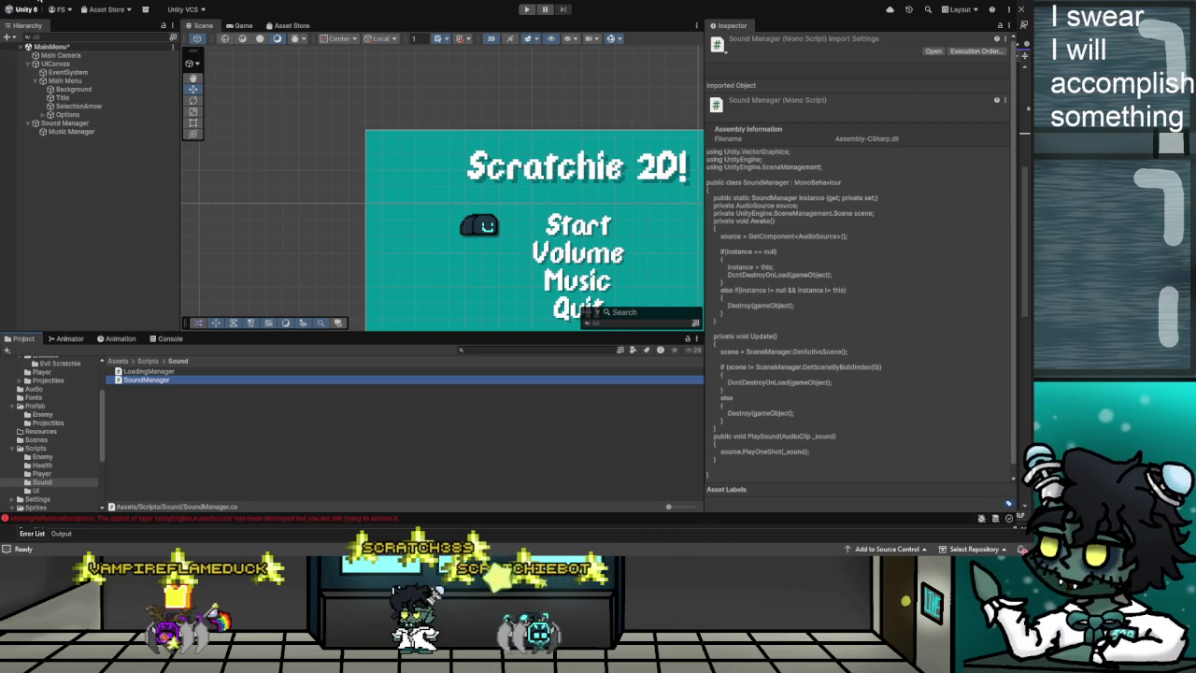
Select Sound Manager, then open the Scenes folder and select Level 1.
left_click(47, 122)
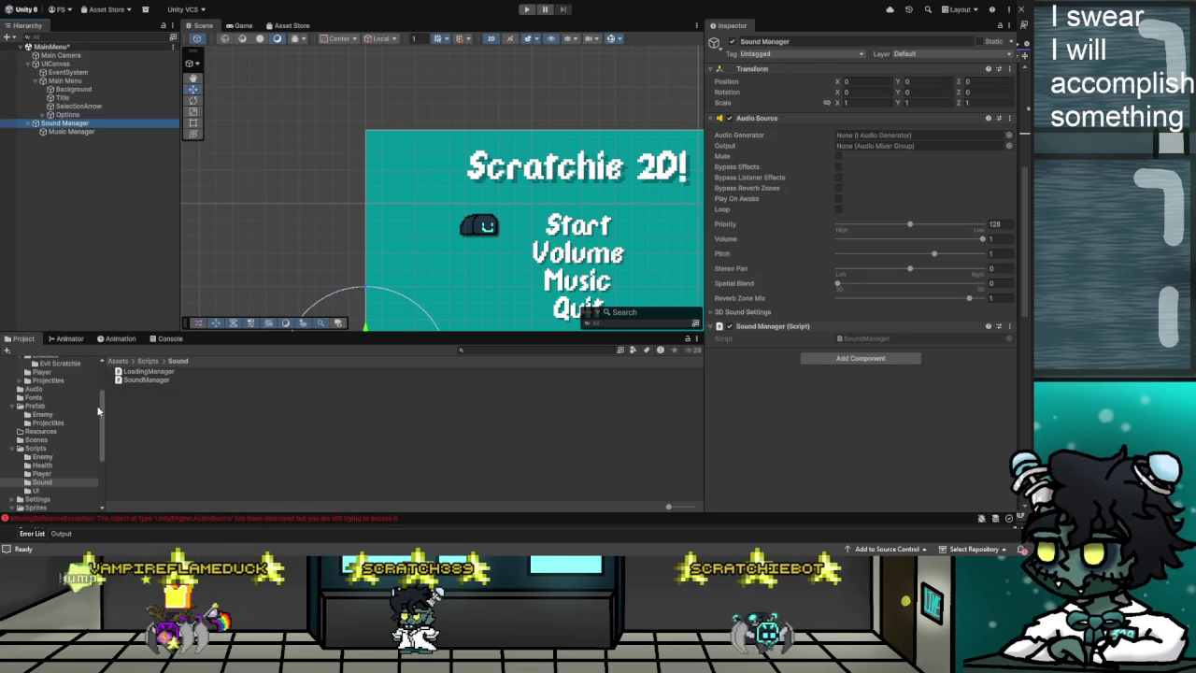
scroll(52, 418, "up", 2)
left_click(45, 405)
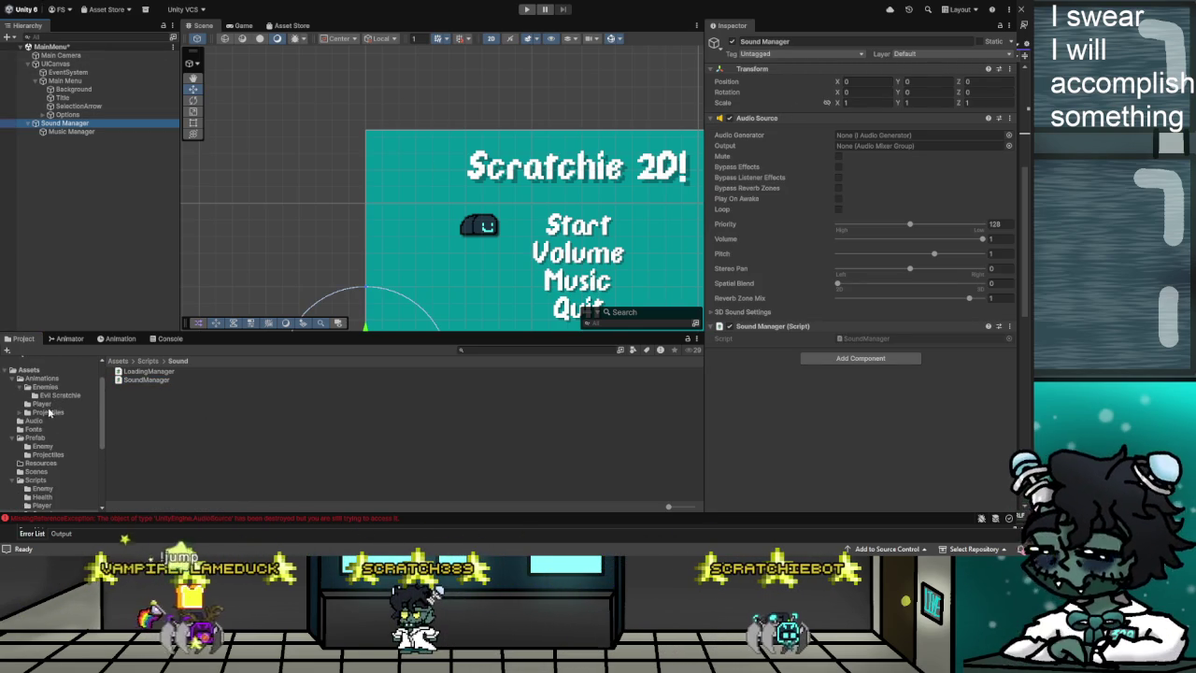
left_click(36, 471)
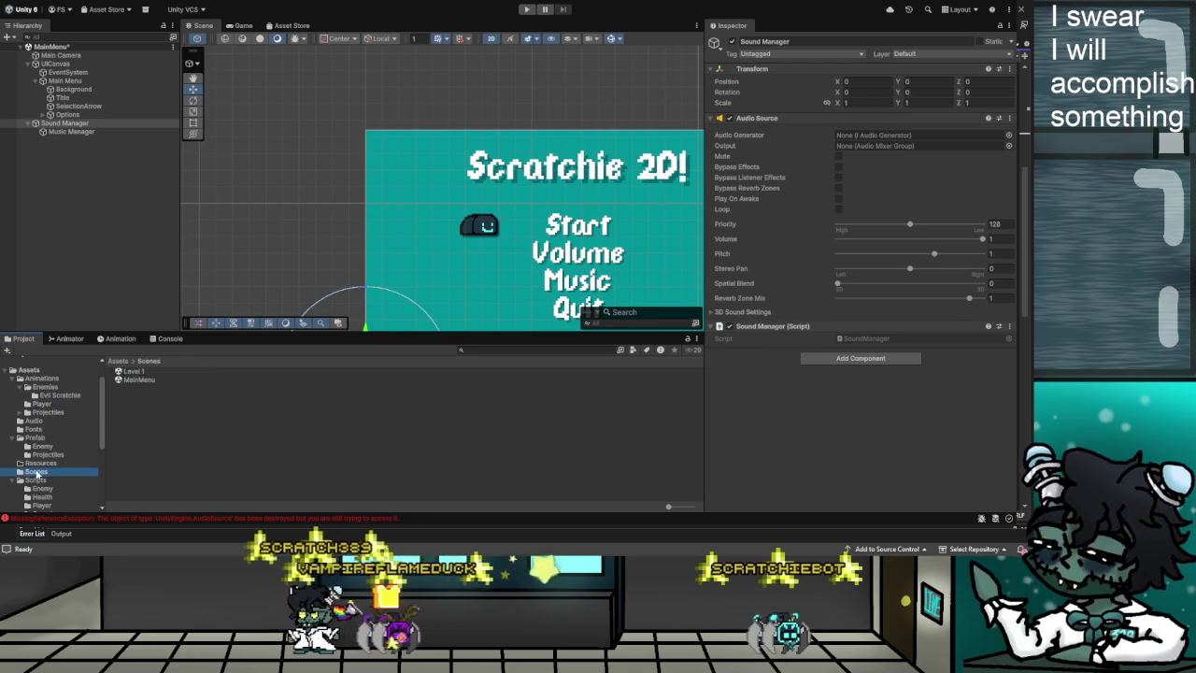
left_click(133, 371)
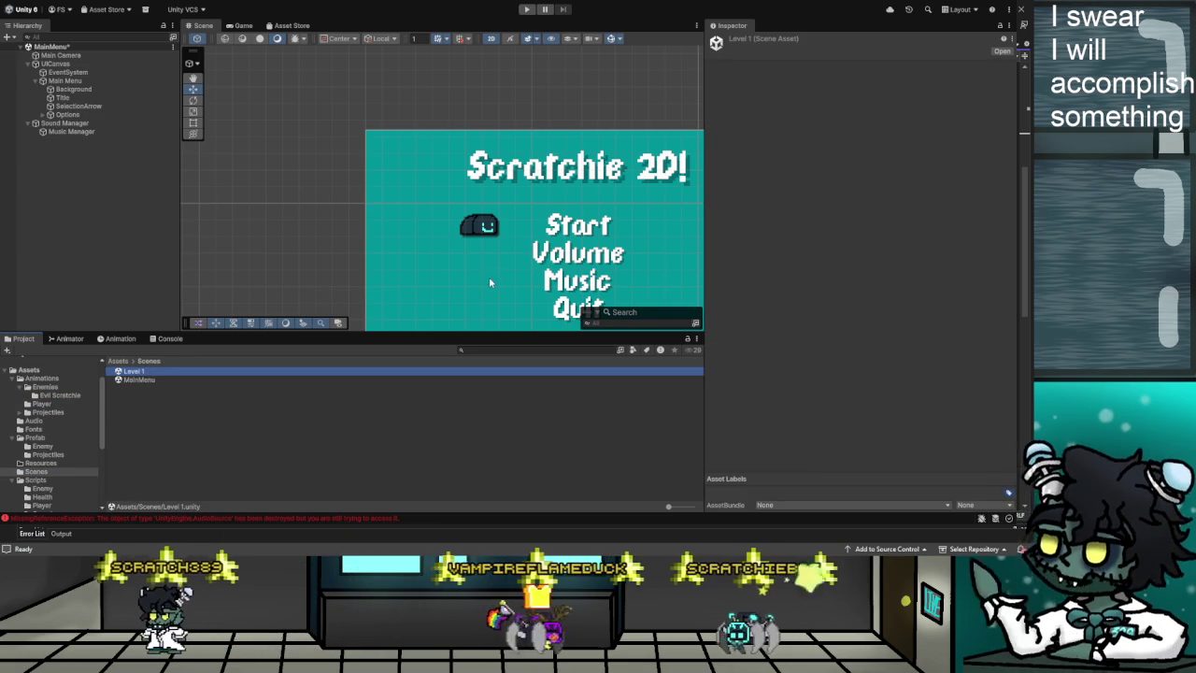
Add the copied Music Manager under Level 1's Sound Manager and check Loading Manager's script component.
left_click(56, 140)
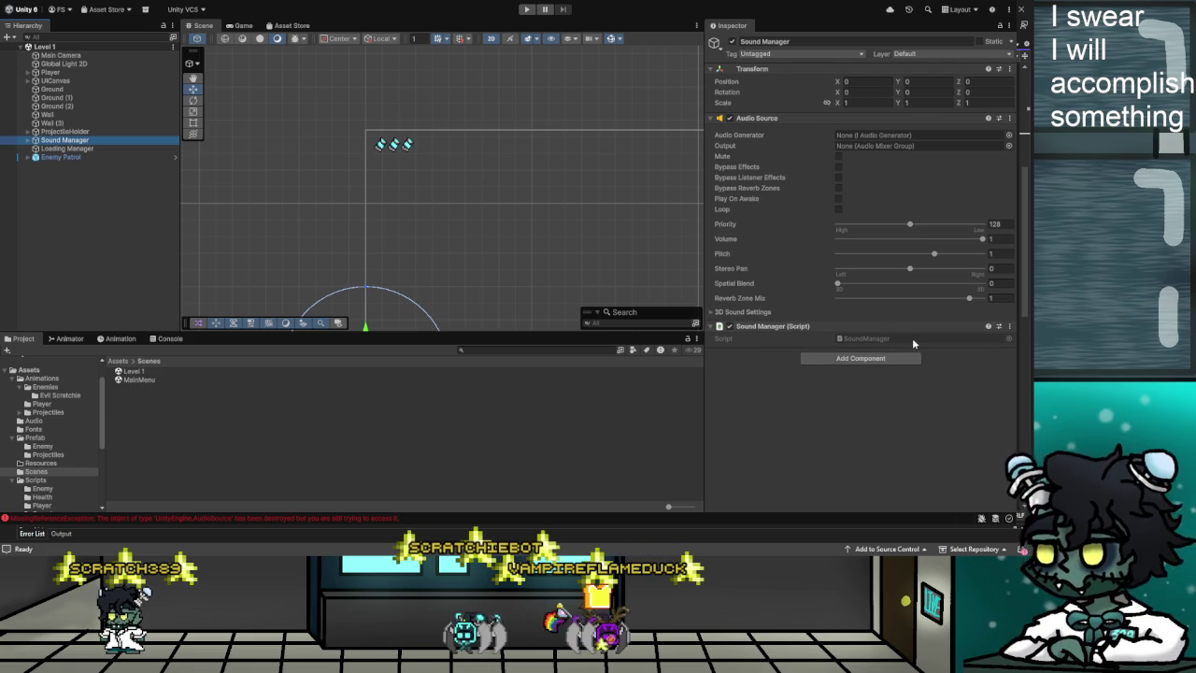
mouse_move(706, 271)
left_mouse_down()
mouse_move(538, 266)
mouse_move(689, 273)
mouse_move(778, 292)
left_mouse_up()
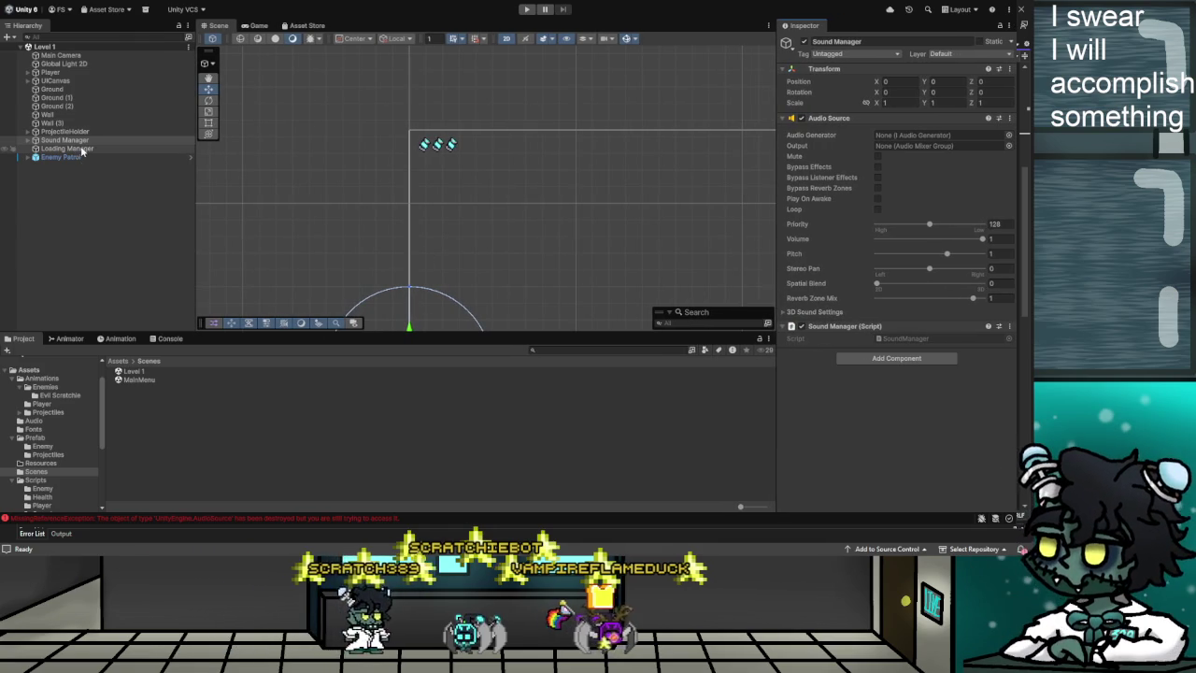
key("ctrl+z")
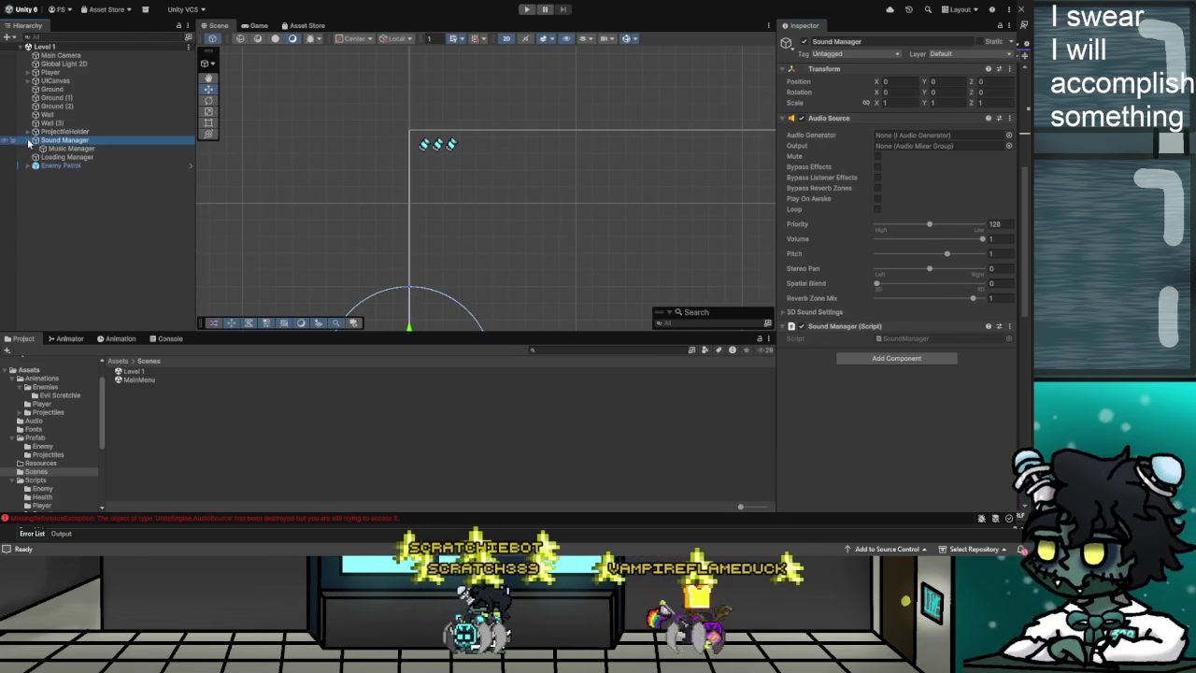
left_click(68, 157)
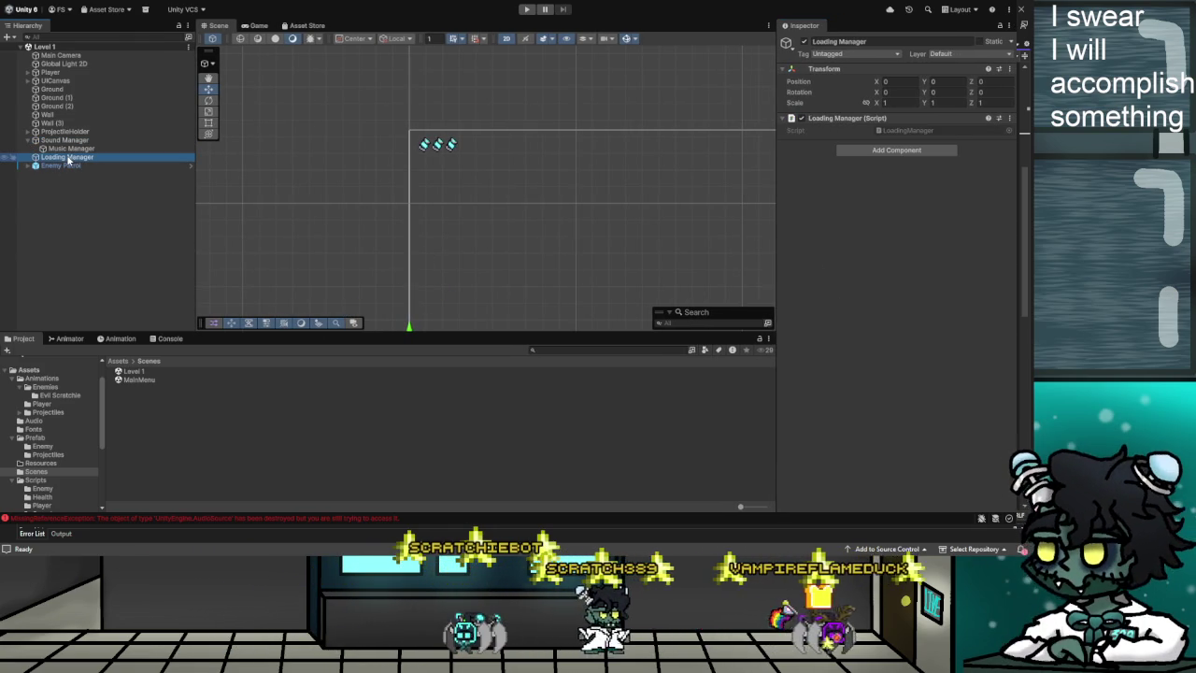
left_click(841, 118)
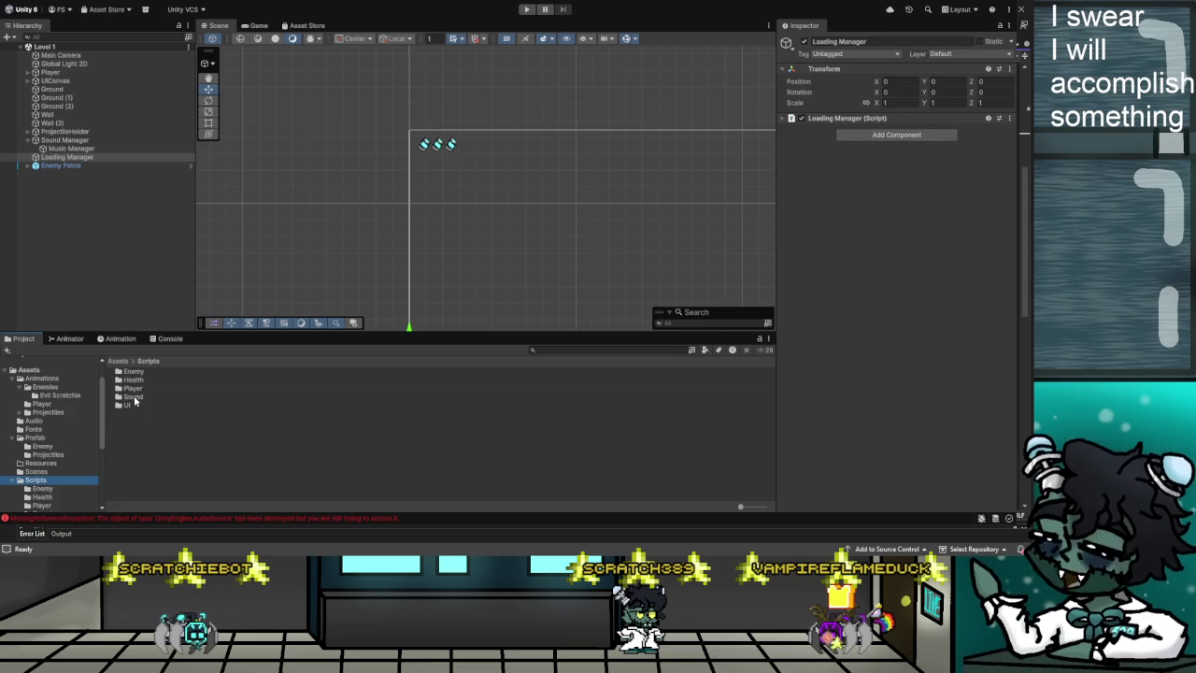
View the LoadingManager script, confirm Music Manager loops Heroic Intrusion at volume 0.2, select Level 1.
double_click(133, 395)
left_click(143, 372)
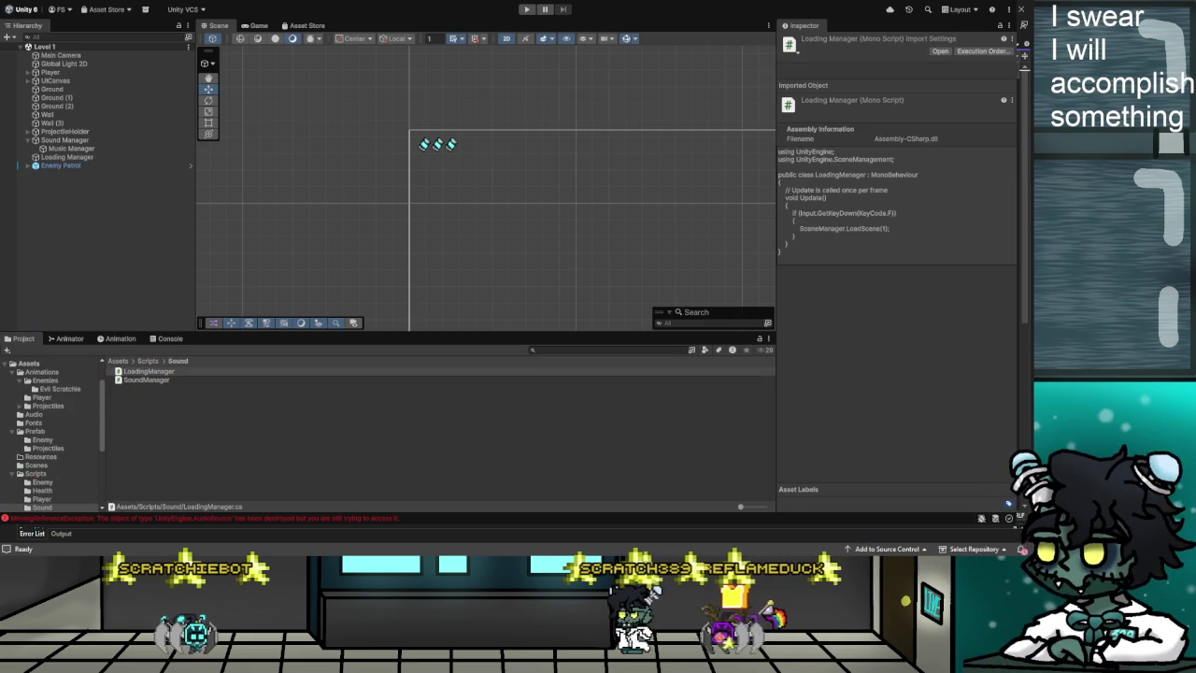
key("alt+Tab")
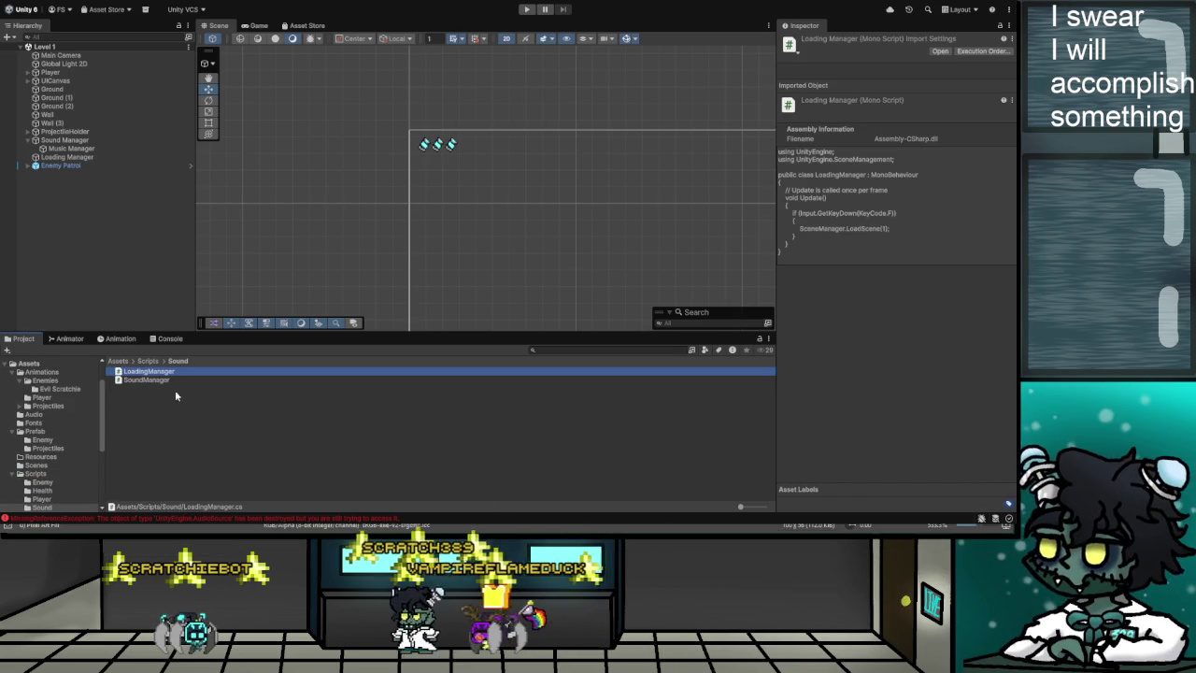
left_click(66, 148)
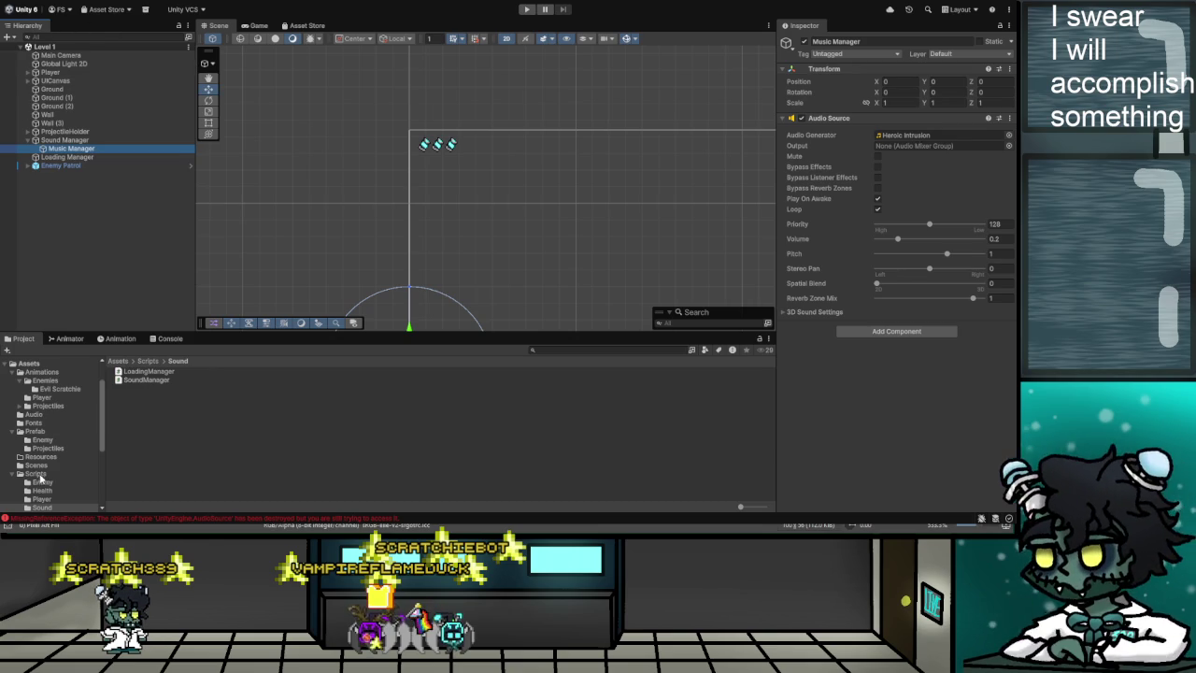
left_click(143, 375)
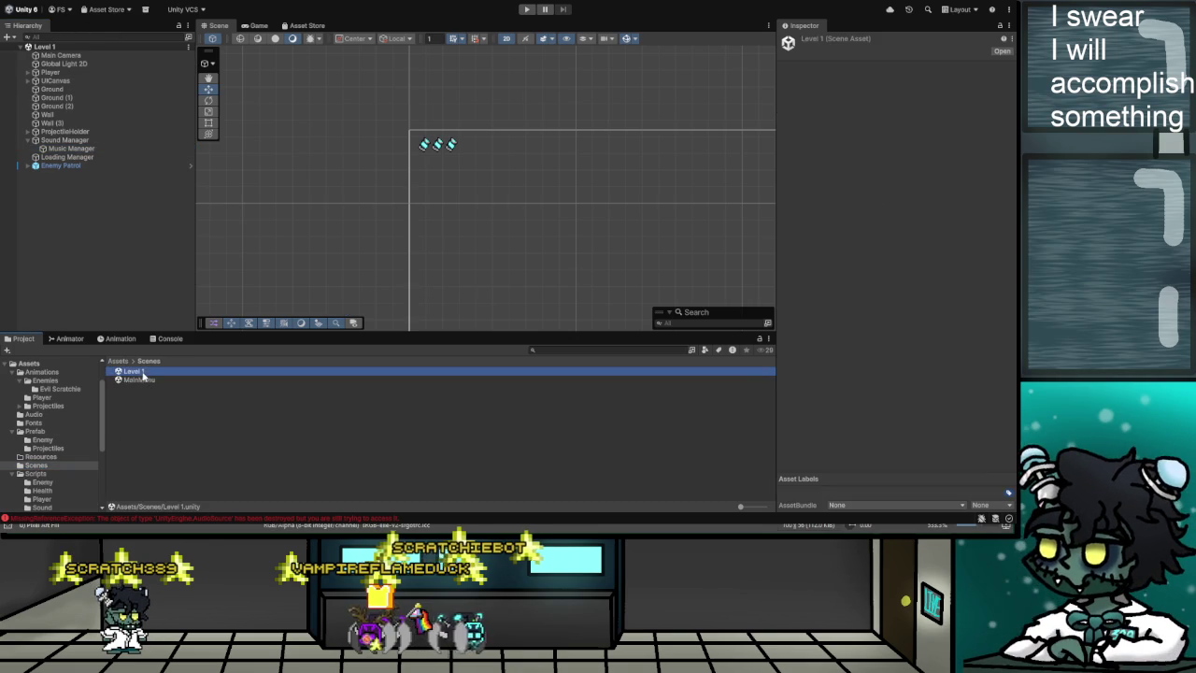
Open the MainMenu scene and shift the Scene view so the menu canvas sits higher.
double_click(145, 382)
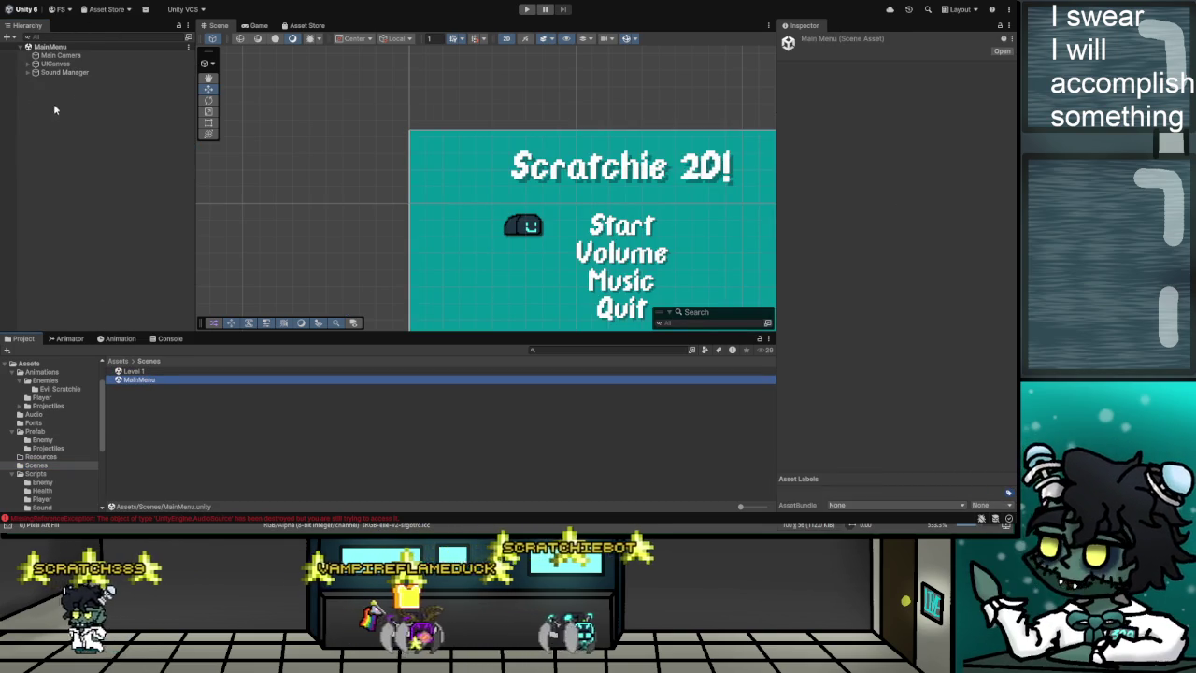
left_click(68, 81)
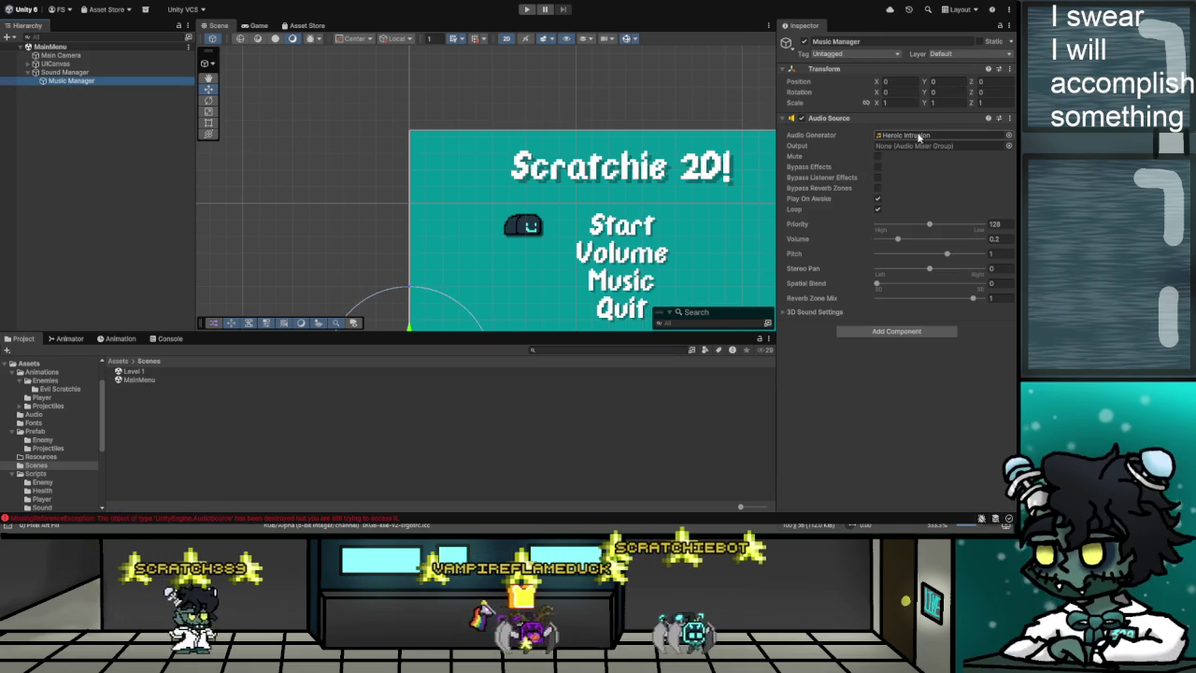
scroll(546, 255, "down", 3)
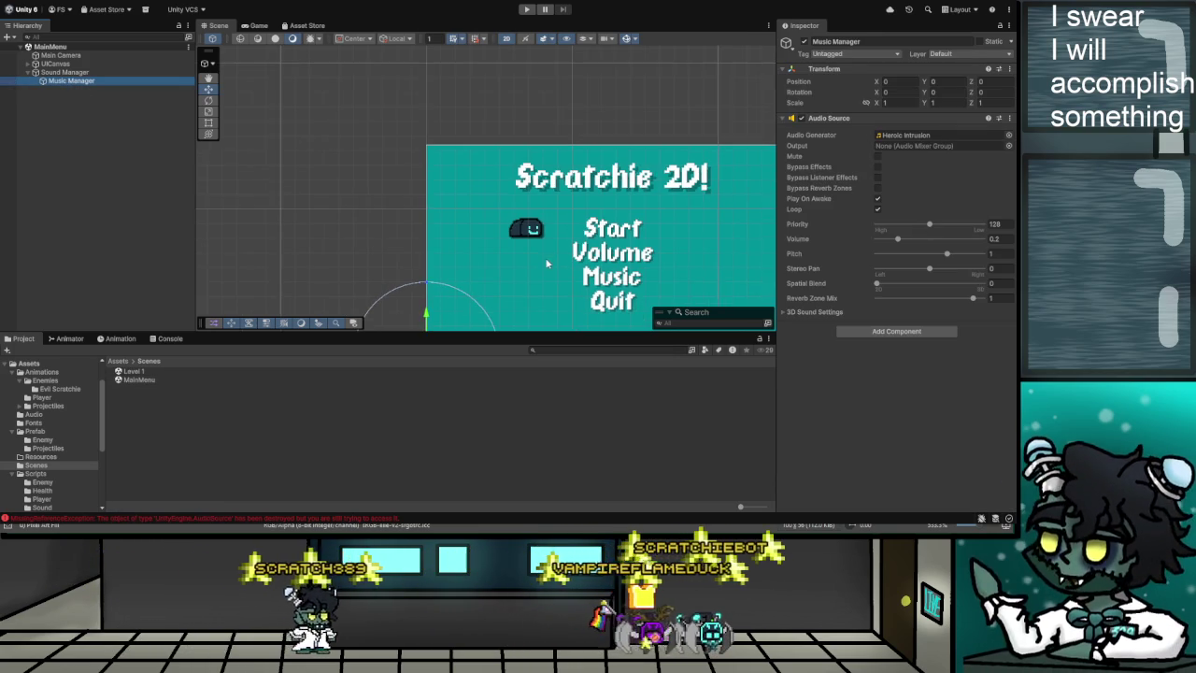
mouse_move(548, 252)
left_mouse_down()
mouse_move(518, 121)
mouse_move(557, 177)
left_mouse_up()
Select the Music Manager under Sound Manager to show Heroic Intrusion looping at volume 0.2.
left_click(59, 73)
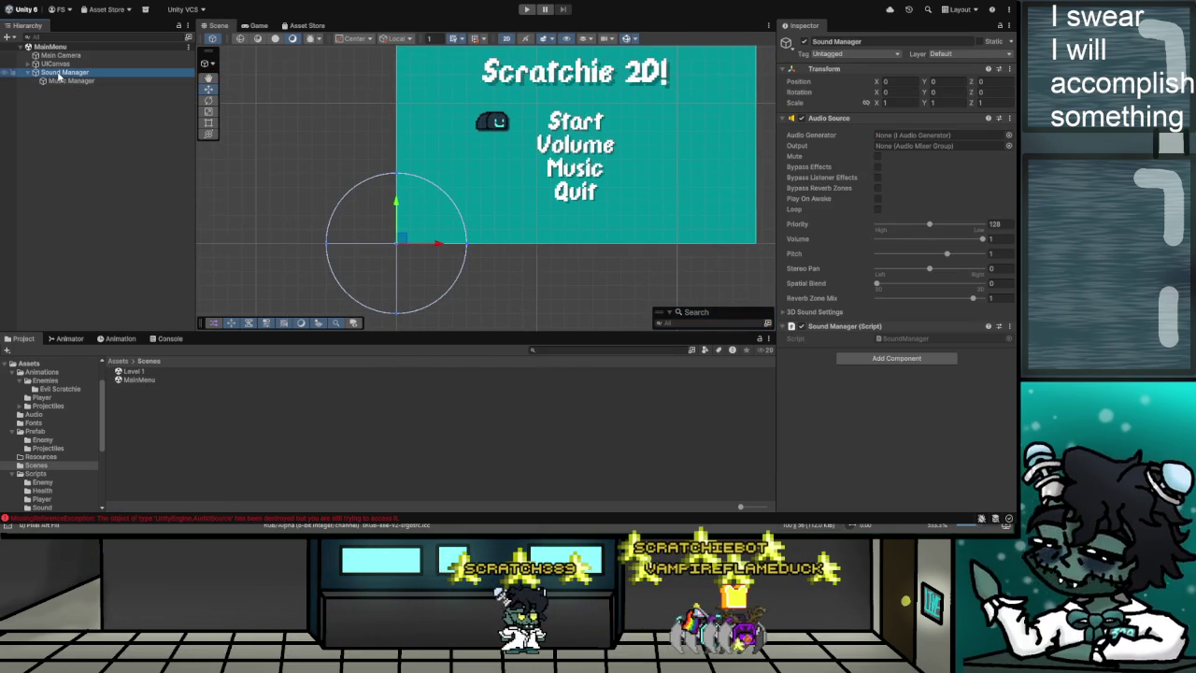
left_click(65, 81)
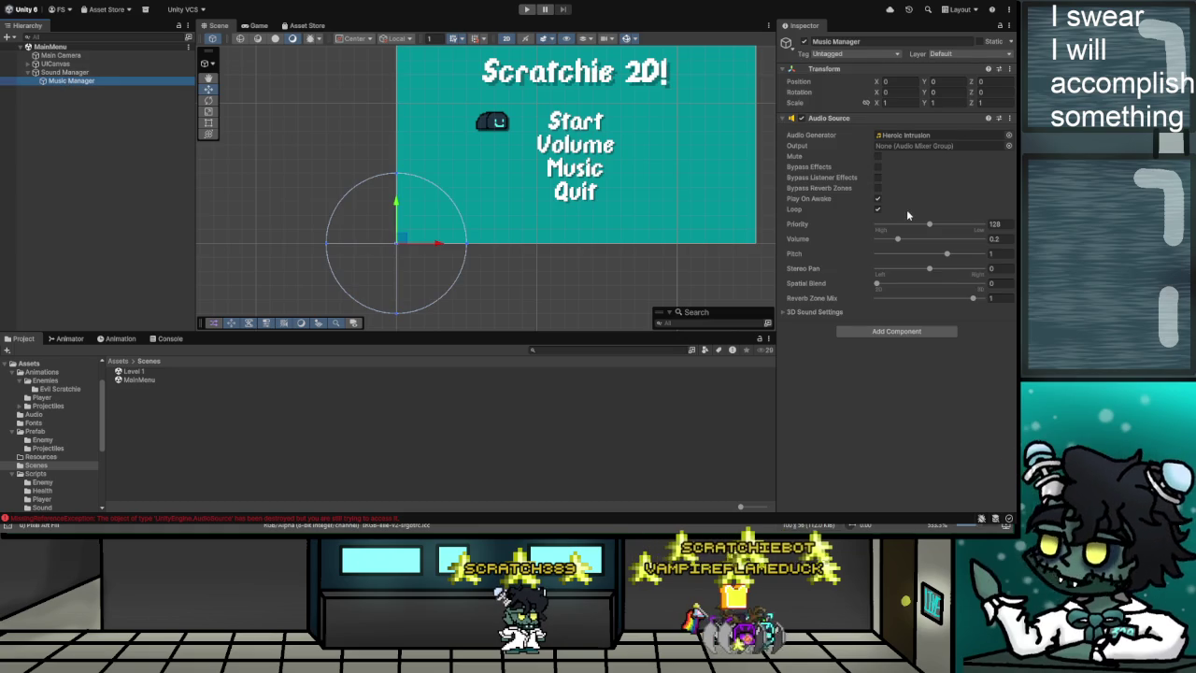
left_click_drag(612, 178, 577, 194)
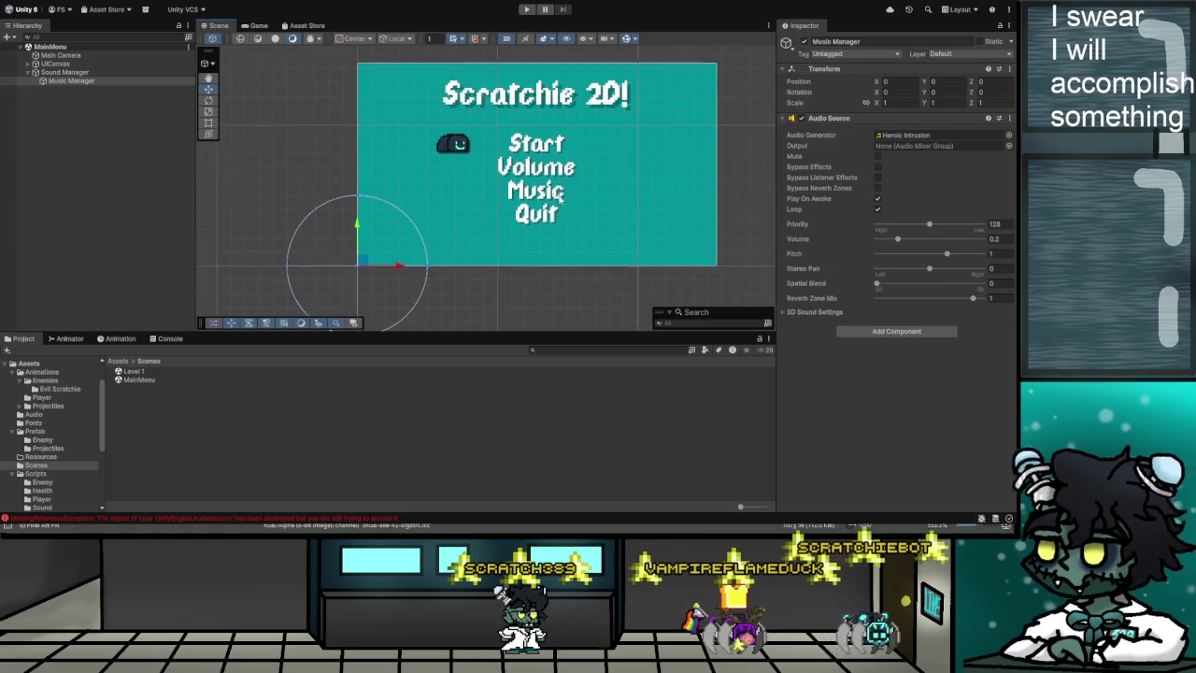
scroll(542, 197, "up", 2)
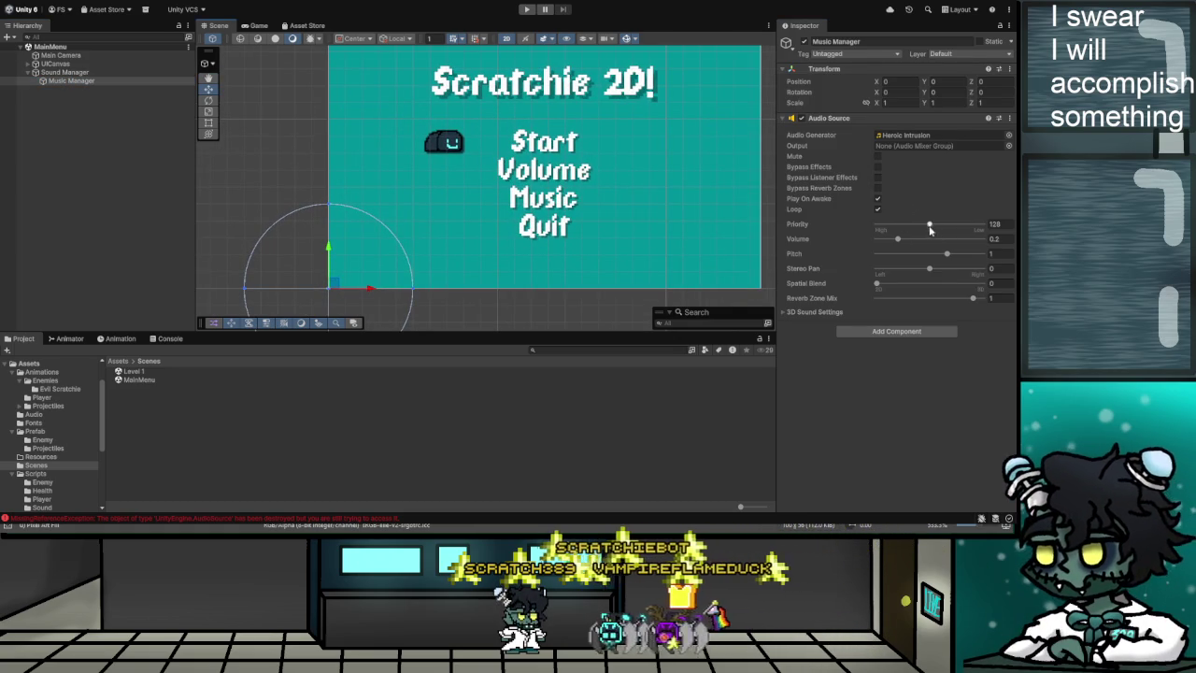
left_click(879, 285)
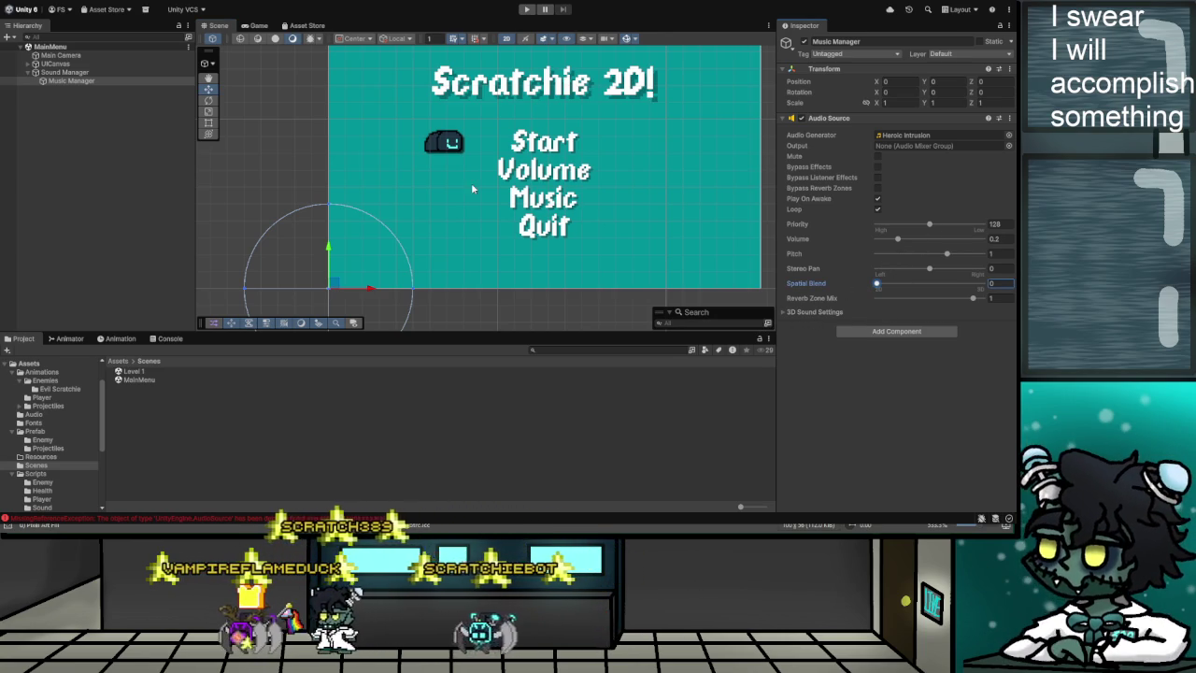
Expand UICanvas > Main Menu and select the SelectionArrow object.
left_click(29, 64)
left_click(37, 80)
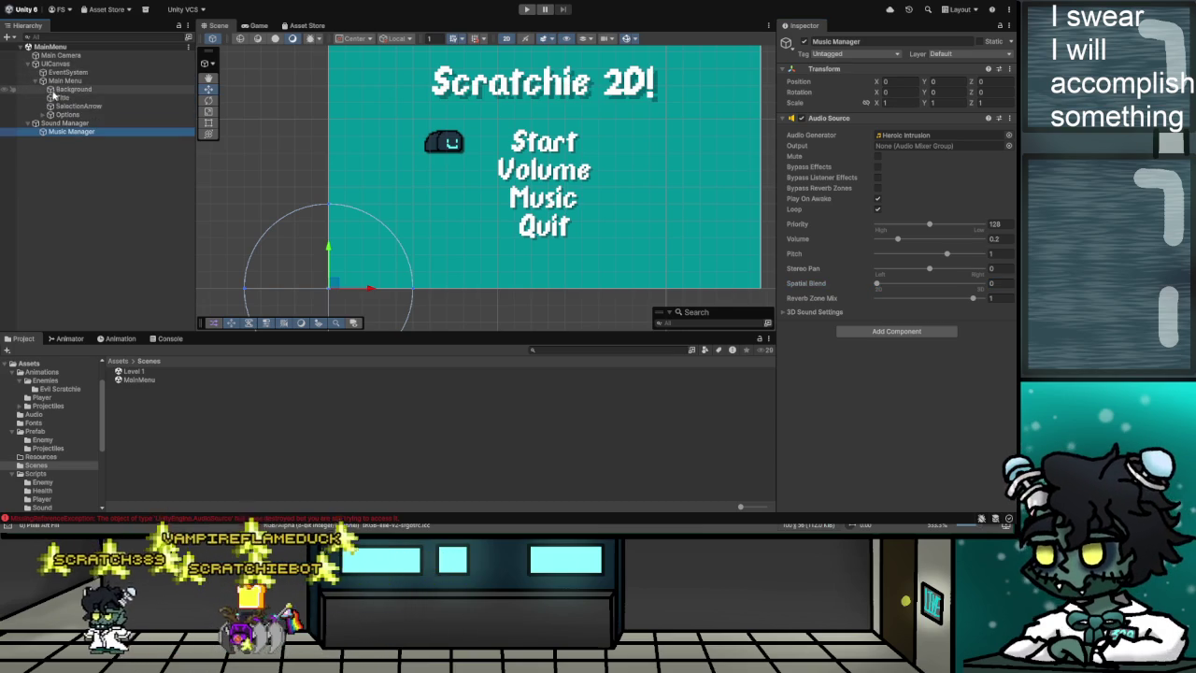
left_click(65, 106)
scroll(921, 168, "down", 10)
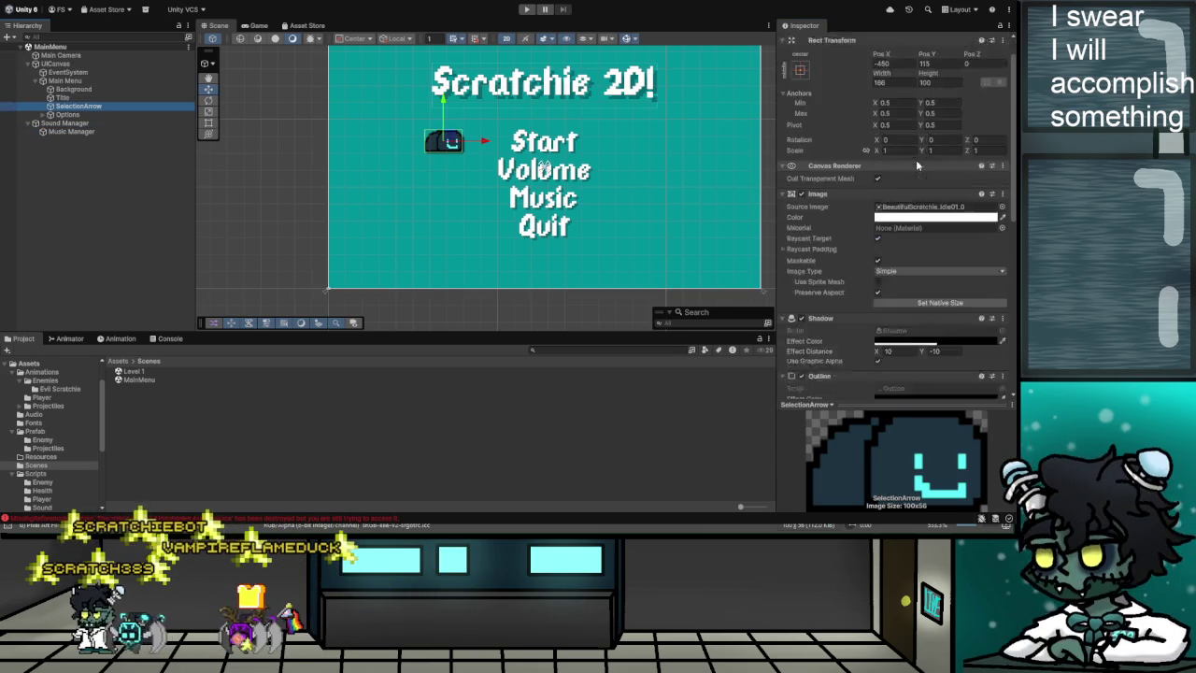
scroll(923, 183, "down", 2)
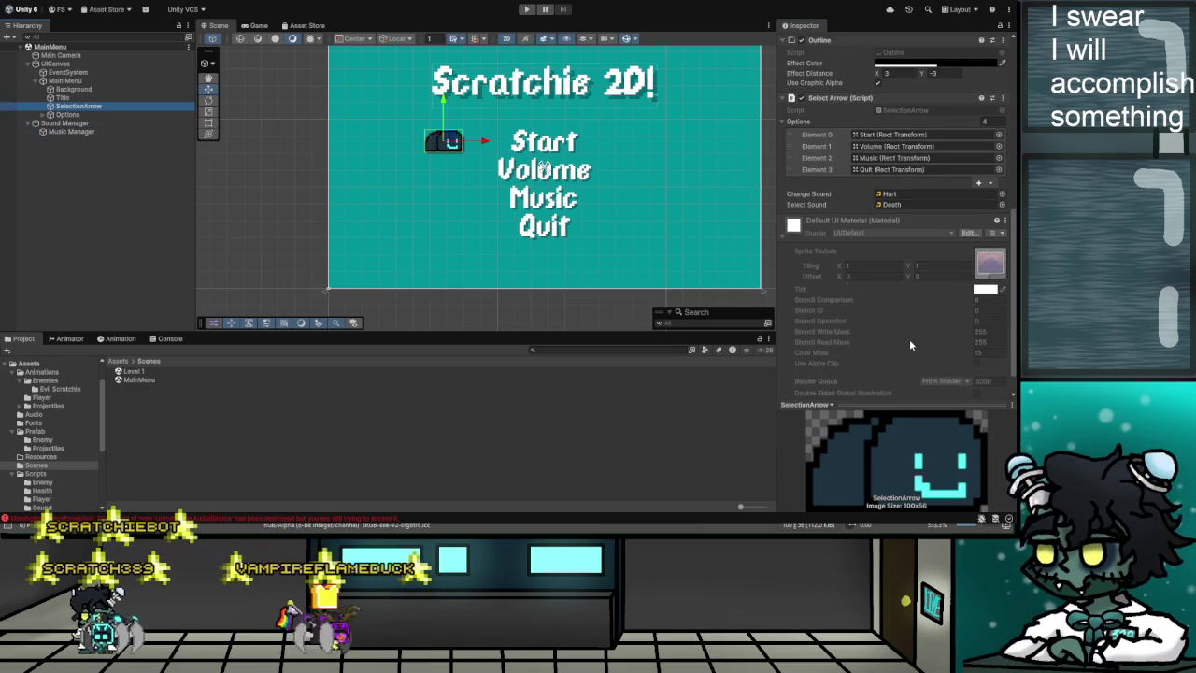
scroll(910, 342, "up", 3)
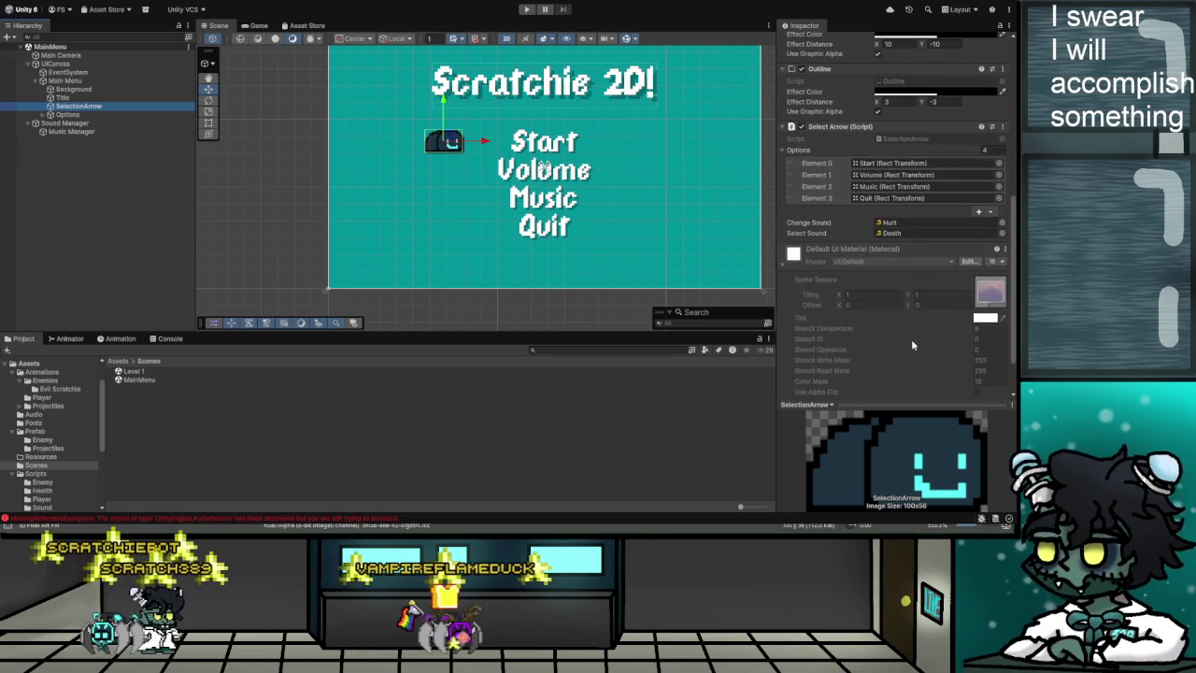
scroll(911, 339, "up", 2)
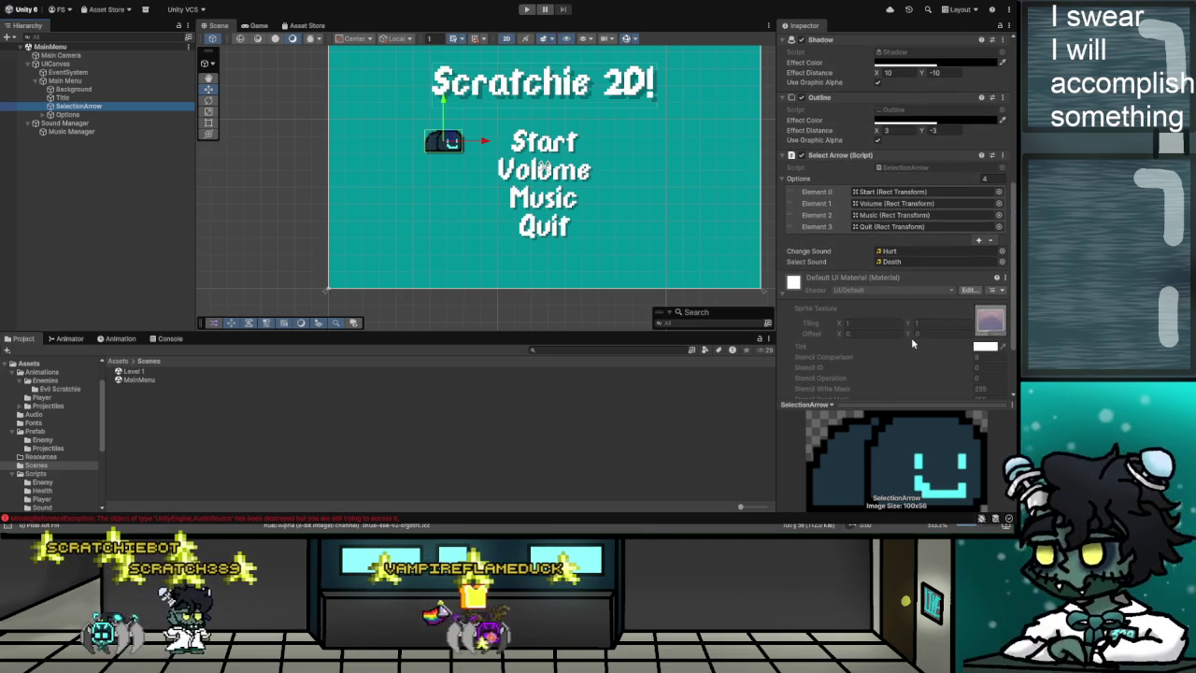
Ping the Select Arrow script, the Hurt change sound and the Death select sound in the project.
left_click(901, 167)
scroll(924, 268, "up", 3)
scroll(921, 269, "down", 2)
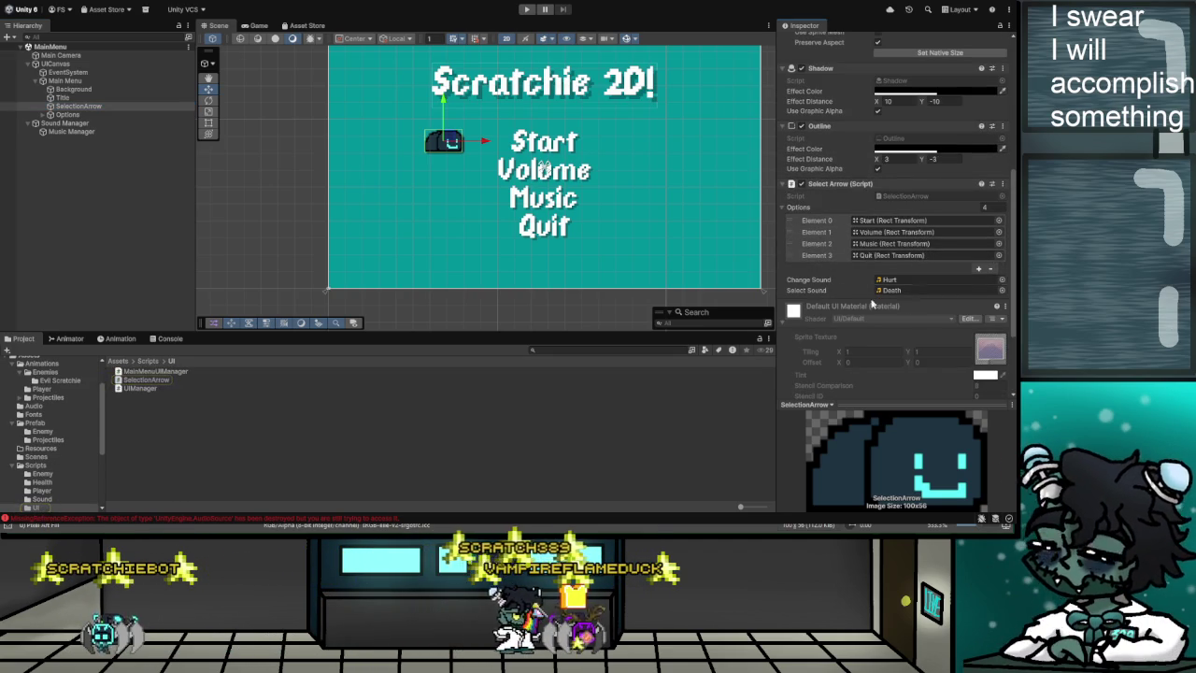
left_click(938, 279)
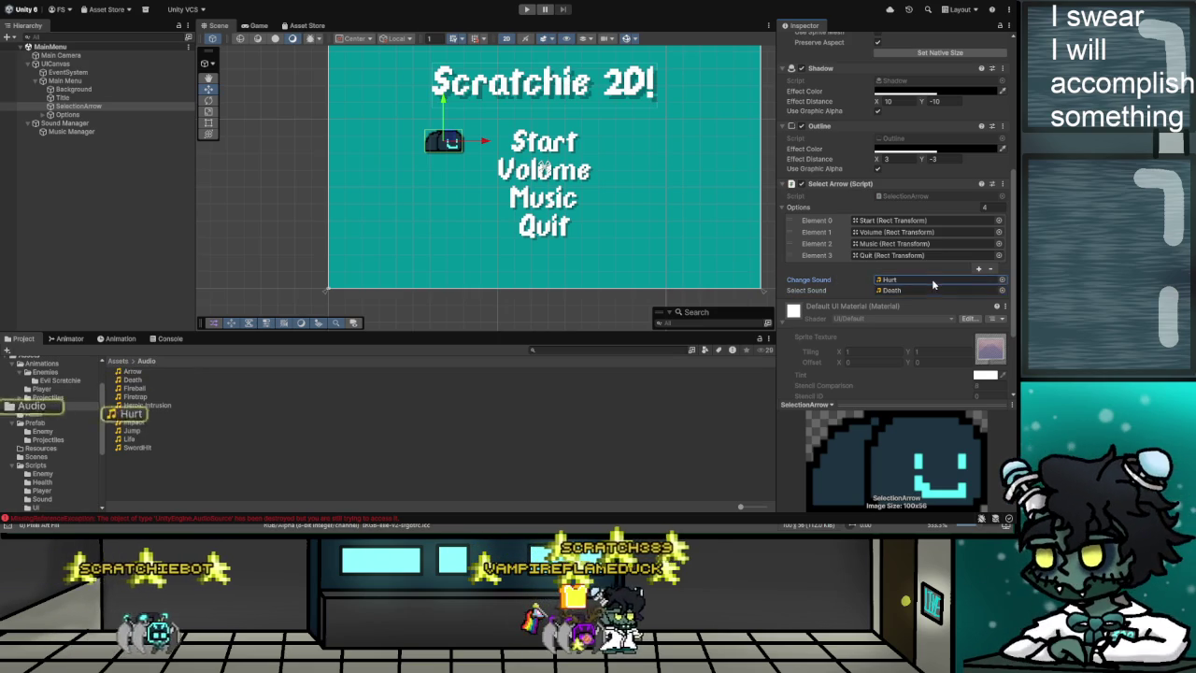
left_click(934, 291)
scroll(934, 290, "up", 3)
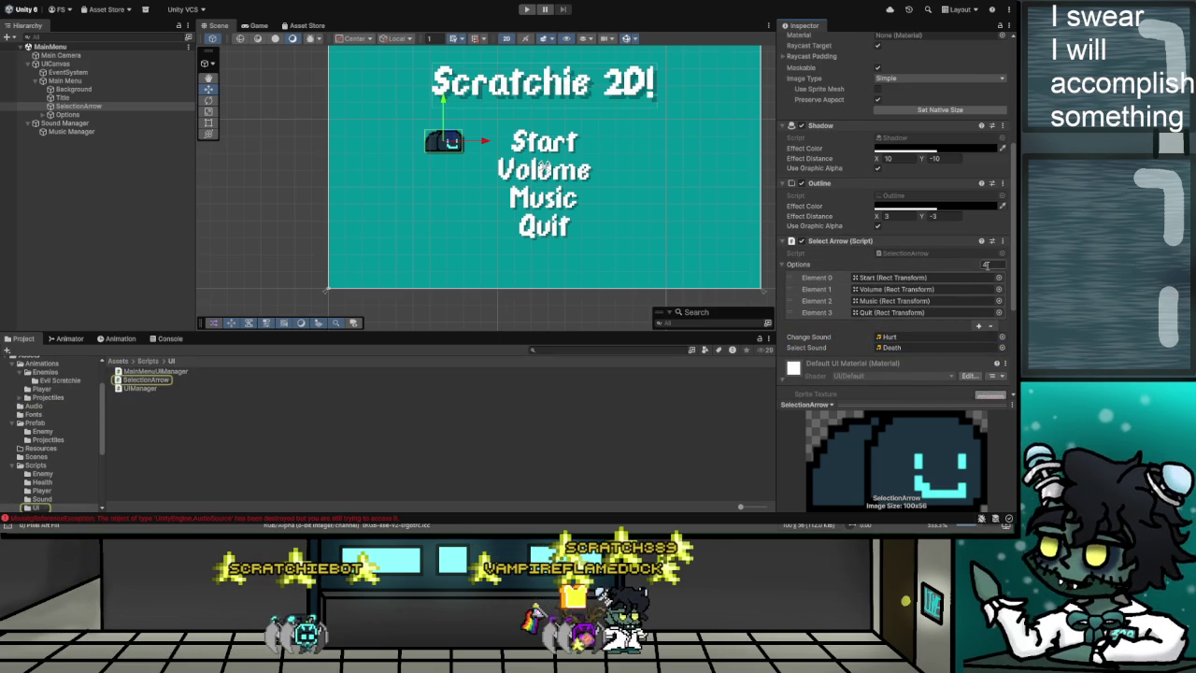
scroll(986, 265, "up", 10)
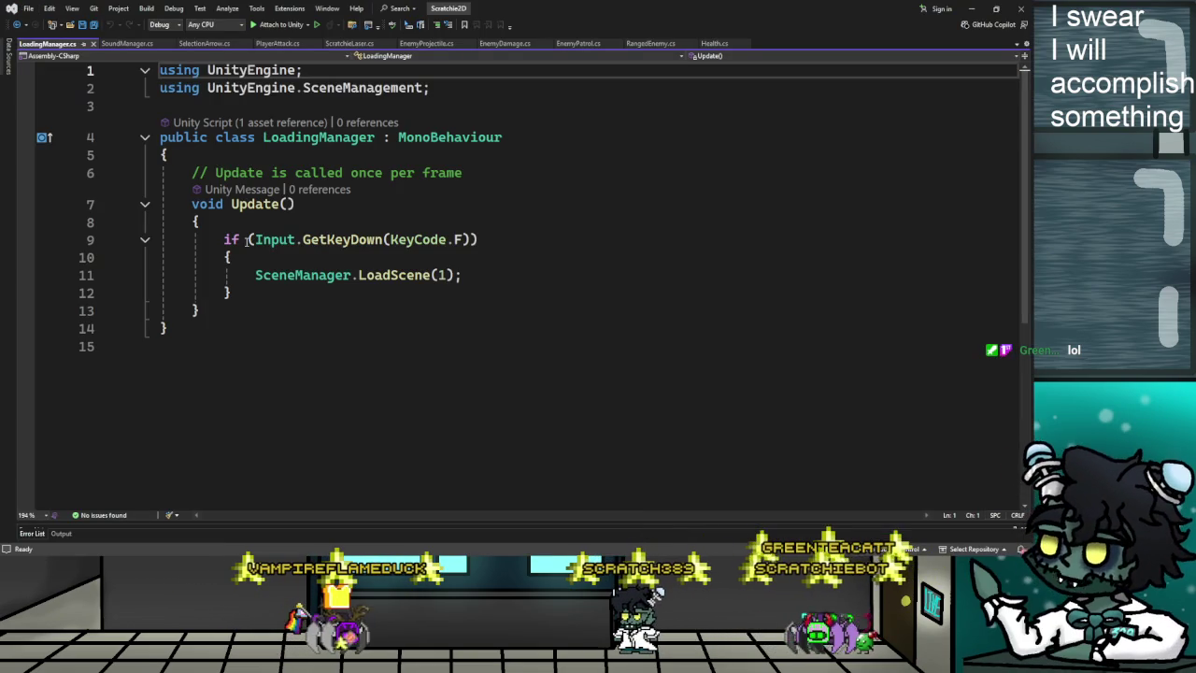
Review how SoundManager.cs uses its audio source.
left_click(127, 43)
scroll(321, 239, "up", 5)
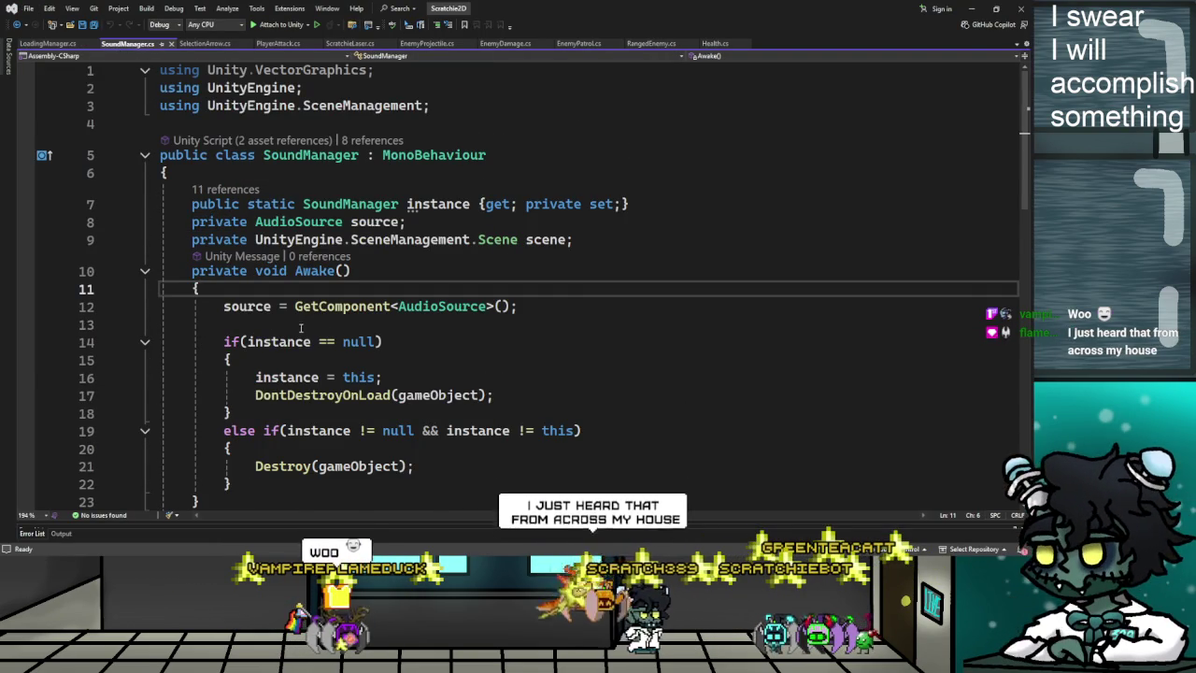
left_click(222, 306)
scroll(224, 308, "down", 10)
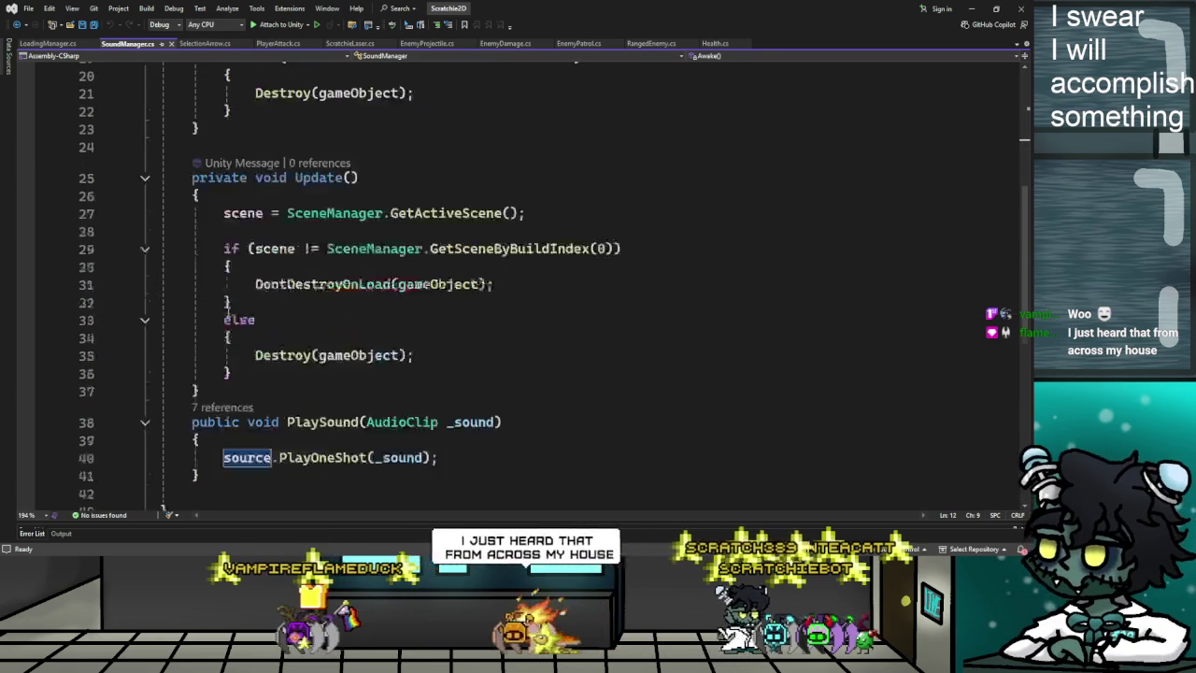
scroll(228, 315, "up", 2)
scroll(228, 315, "up", 2)
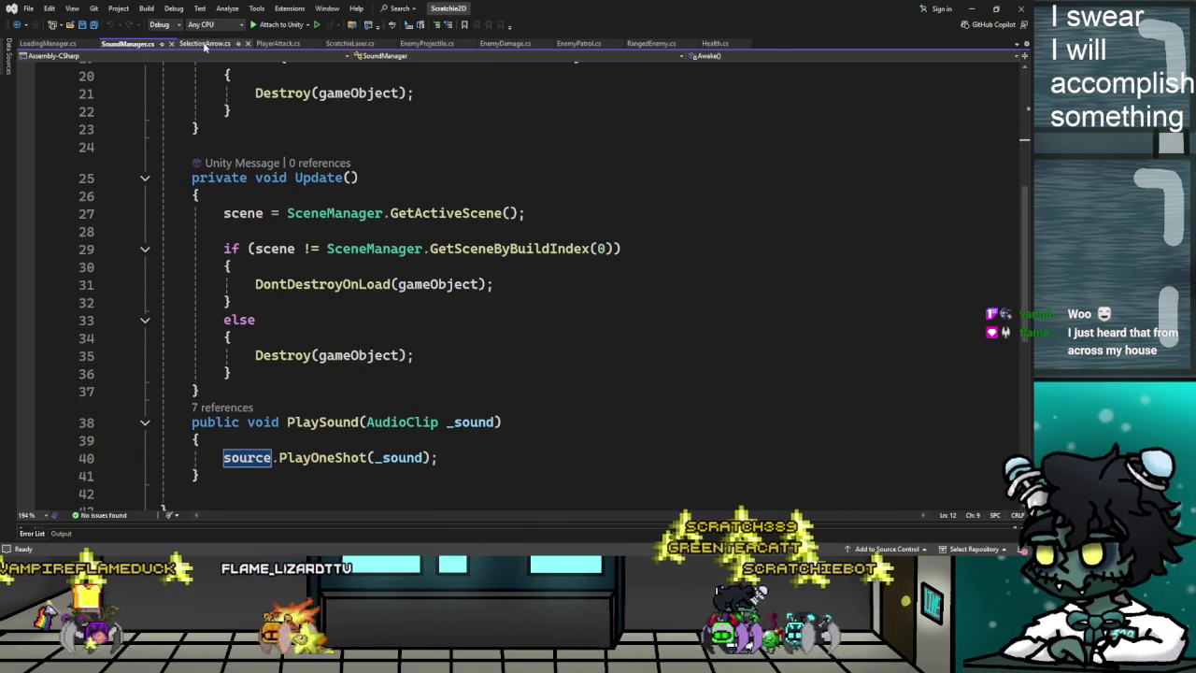
In SelectionArrow.cs, comment out line 42's SoundManager.instance.PlaySound(changeSound) call.
key("ctrl+Tab")
scroll(273, 323, "down", 5)
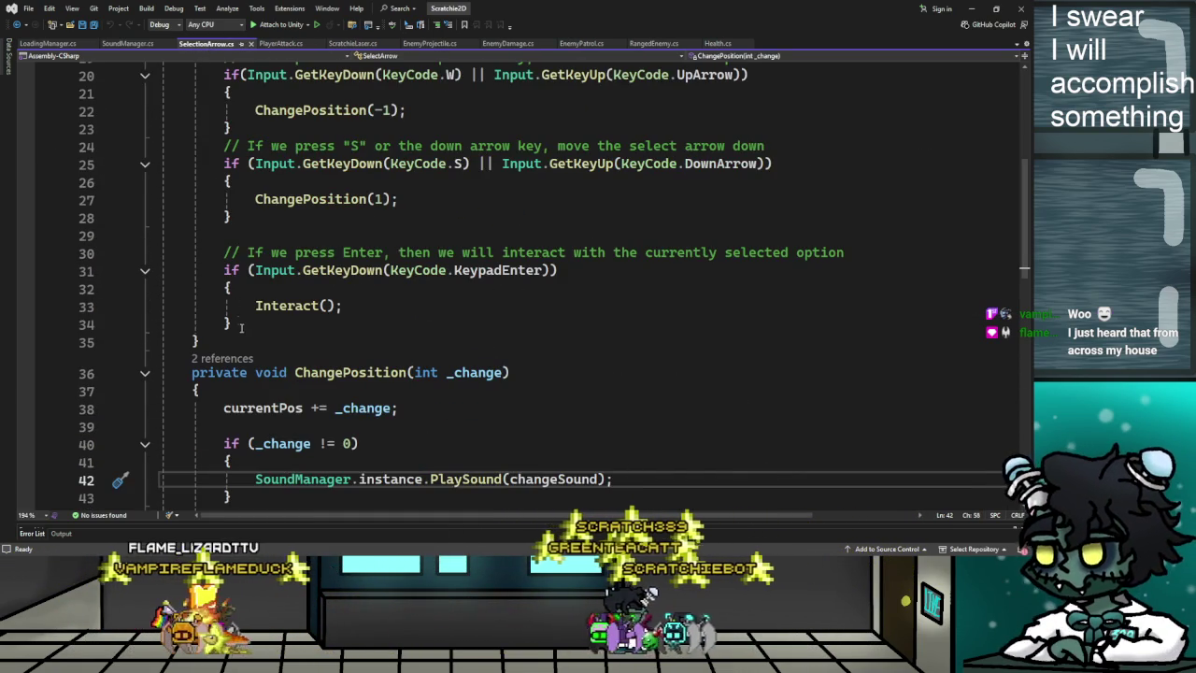
scroll(236, 346, "down", 4)
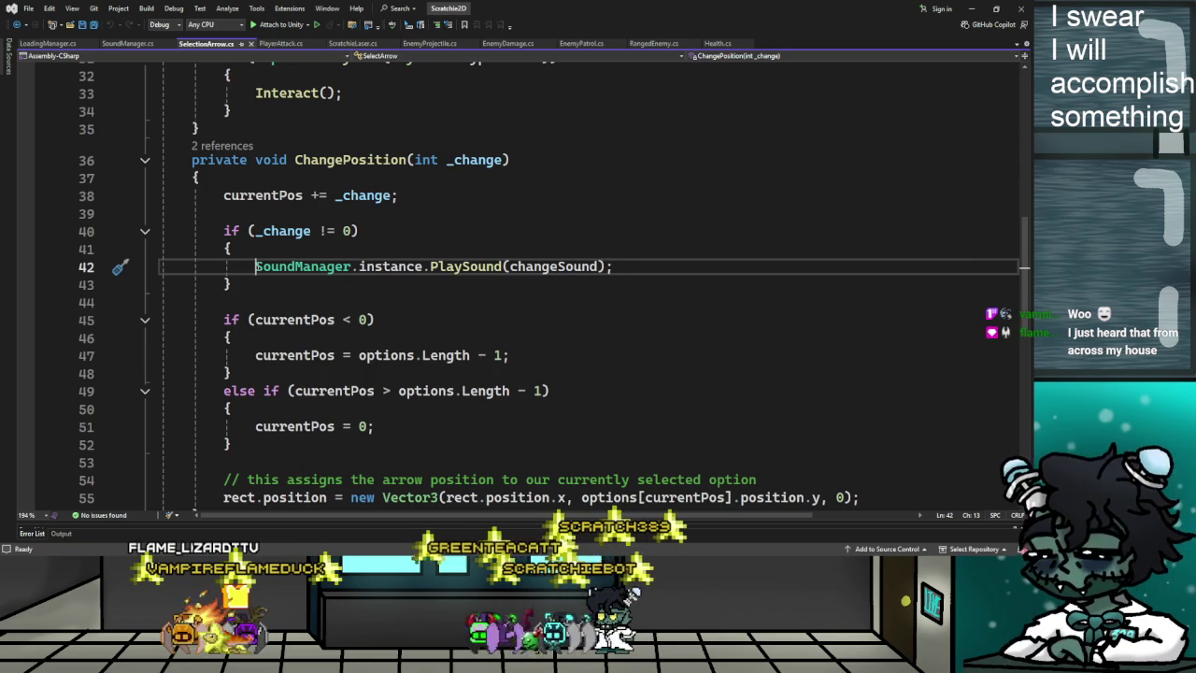
type("//")
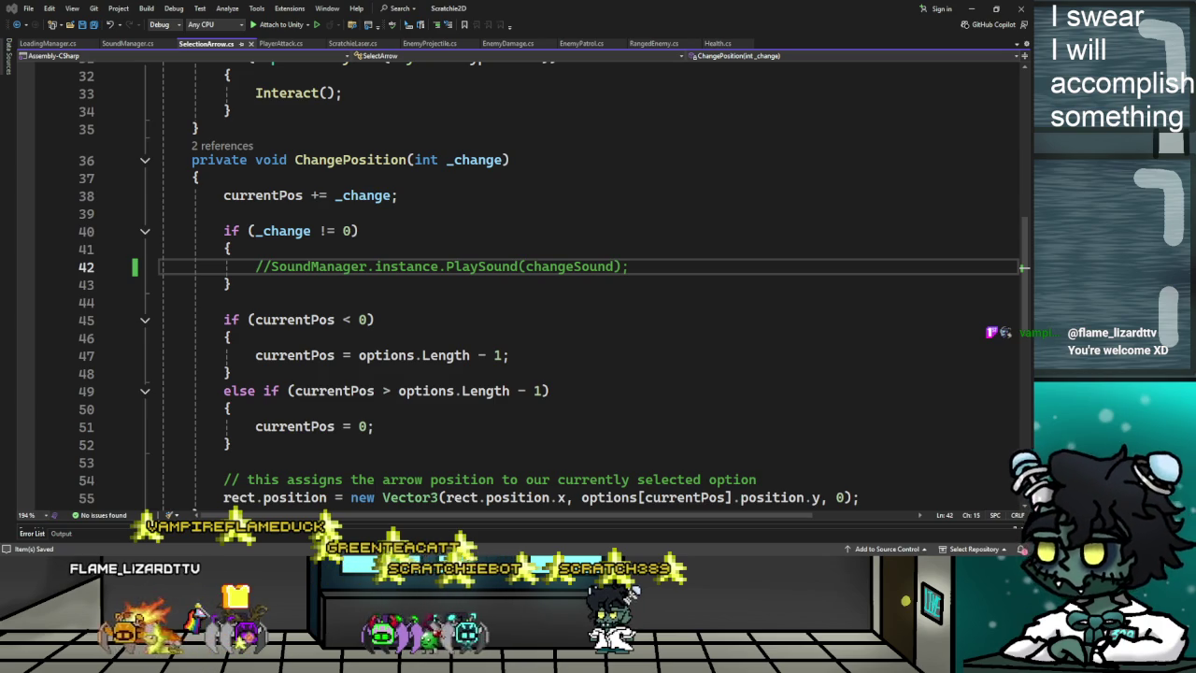
key("alt+Tab")
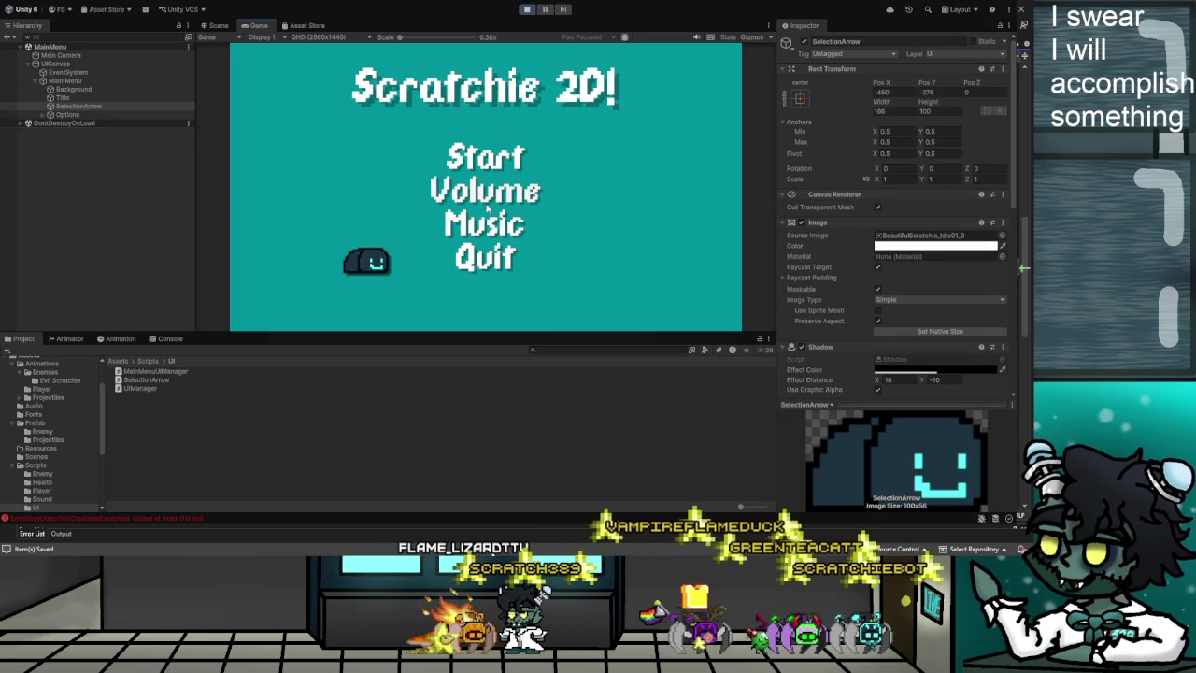
Start the game from the title menu, pause it, and return to Main Menu.
key("Up")
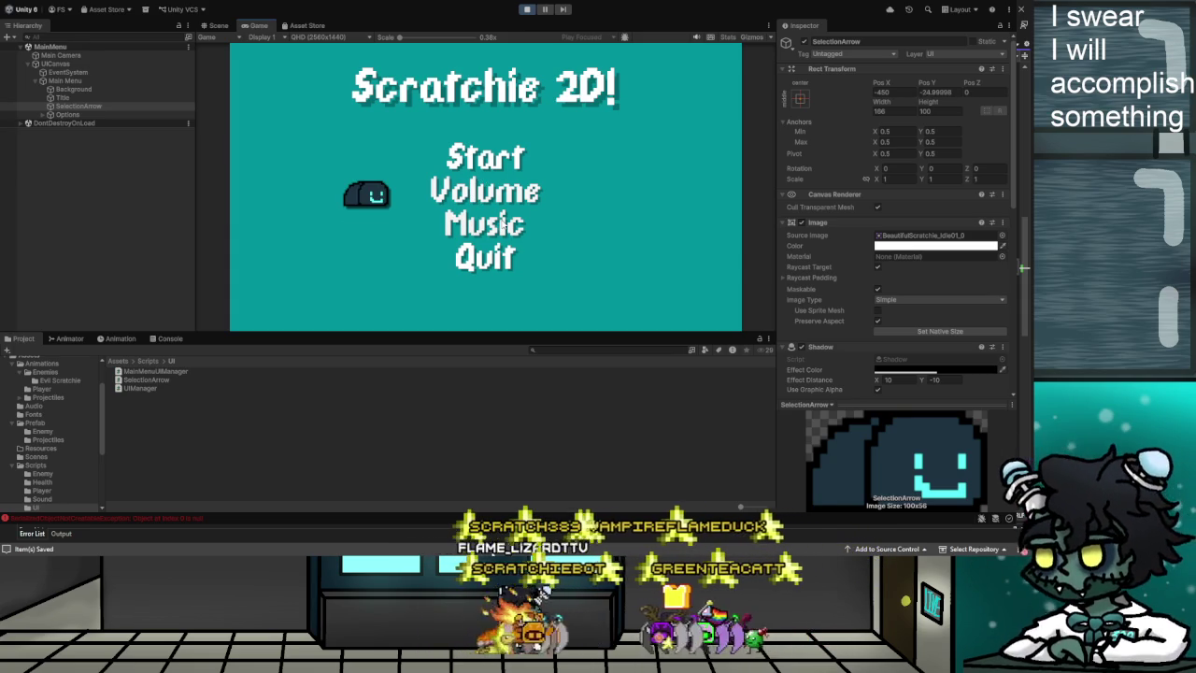
key("Up")
key("Return")
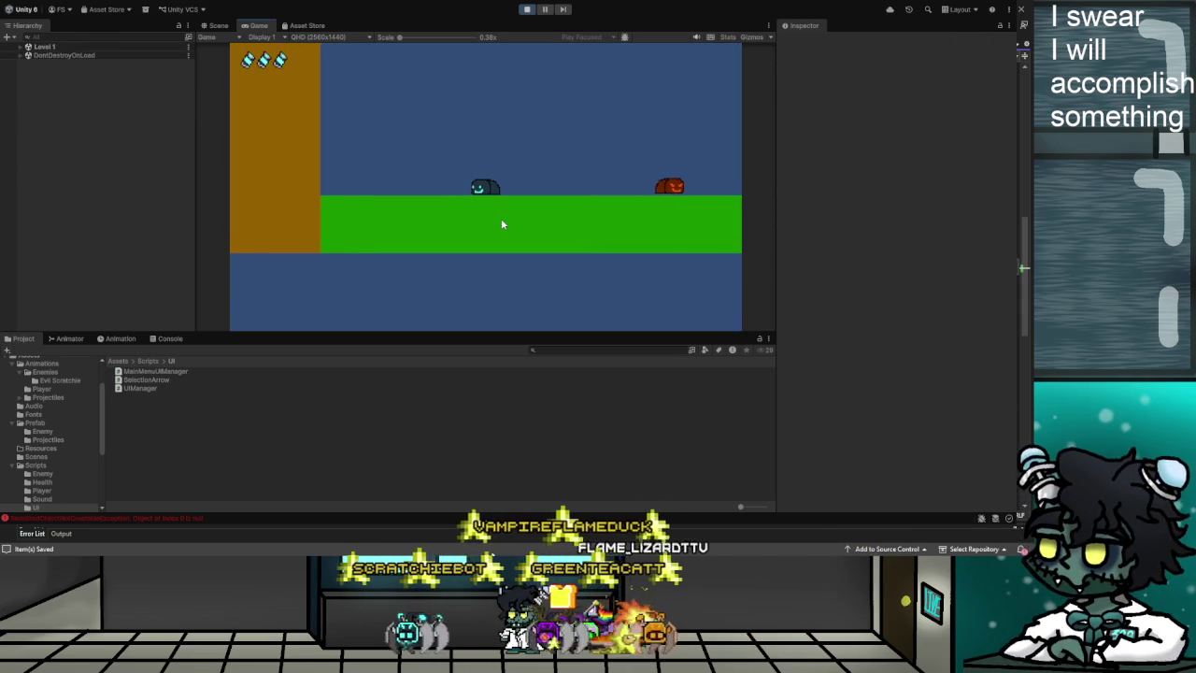
key("Escape")
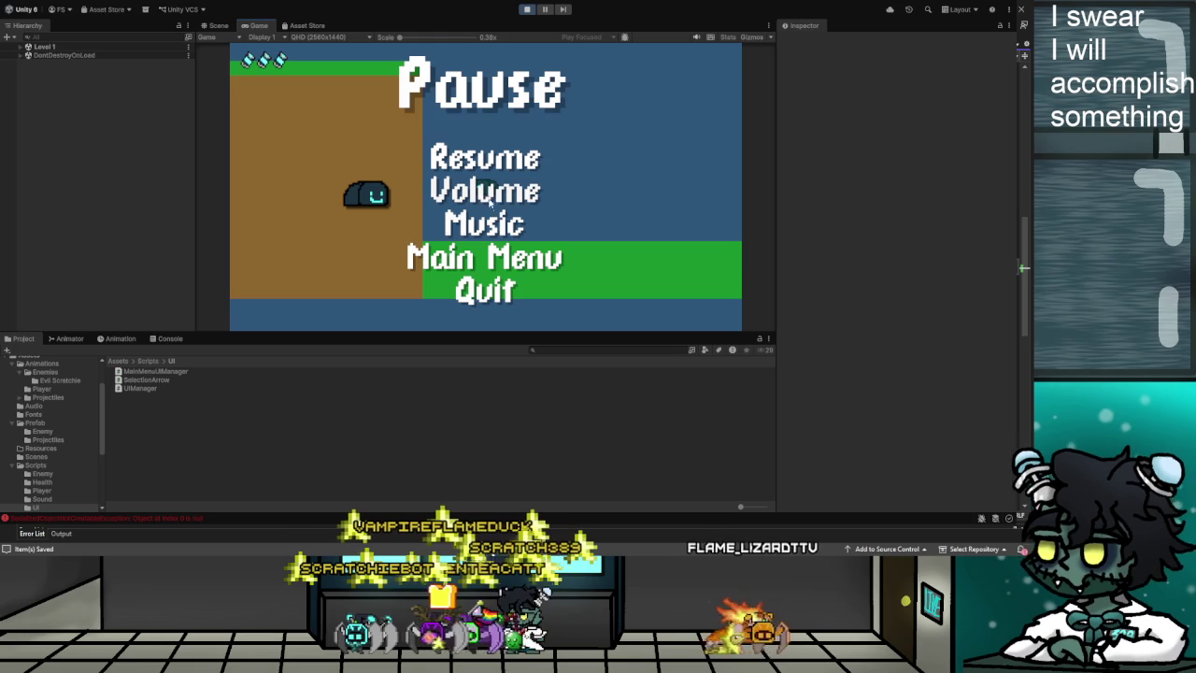
key("Down")
key("Up")
key("Down")
key("Down")
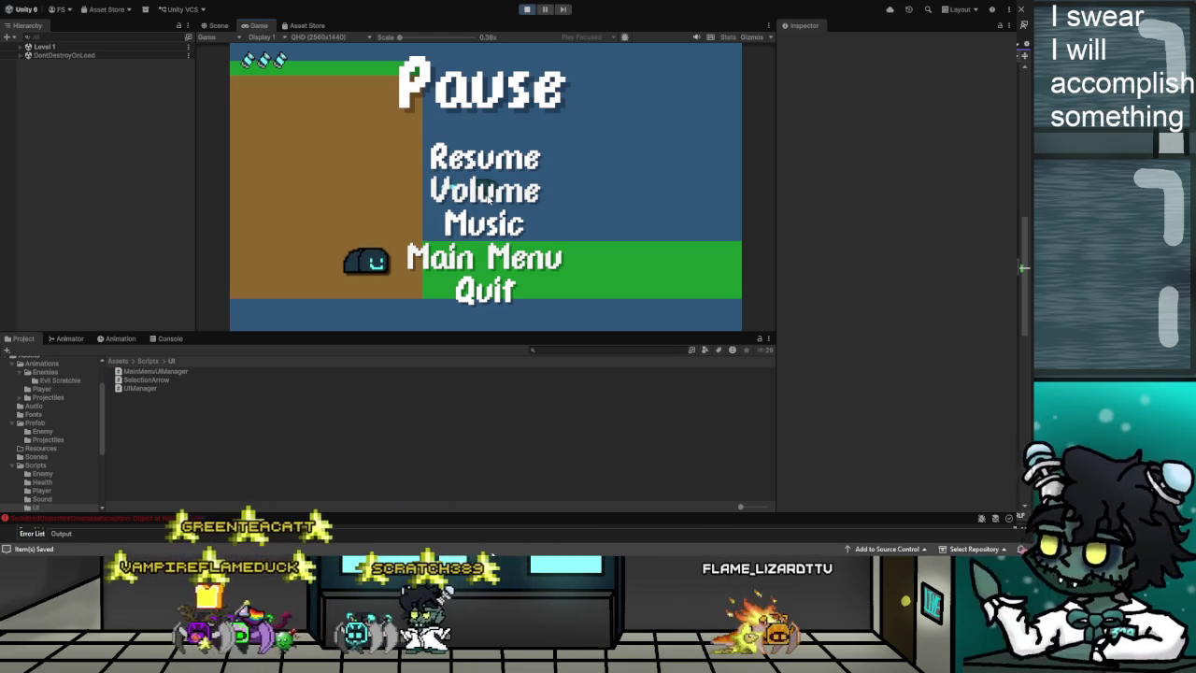
key("Return")
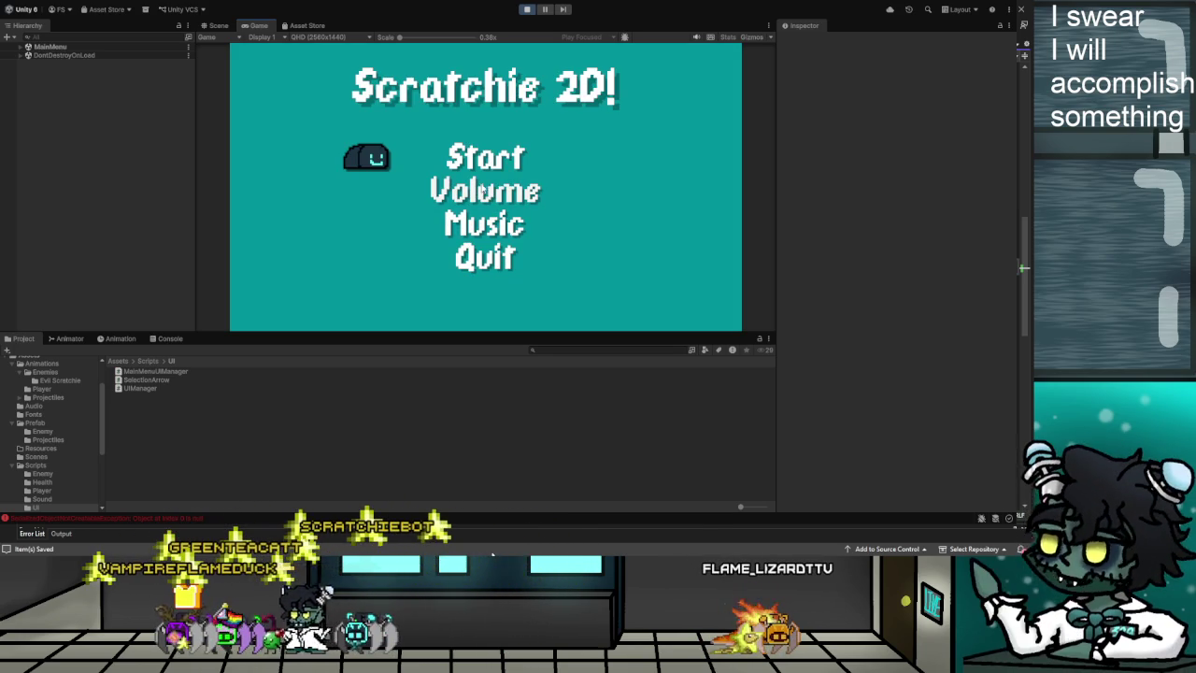
Restart Level 1, pause and resume, shoot the red enemy, then stop Play mode.
key("Return")
key("Escape")
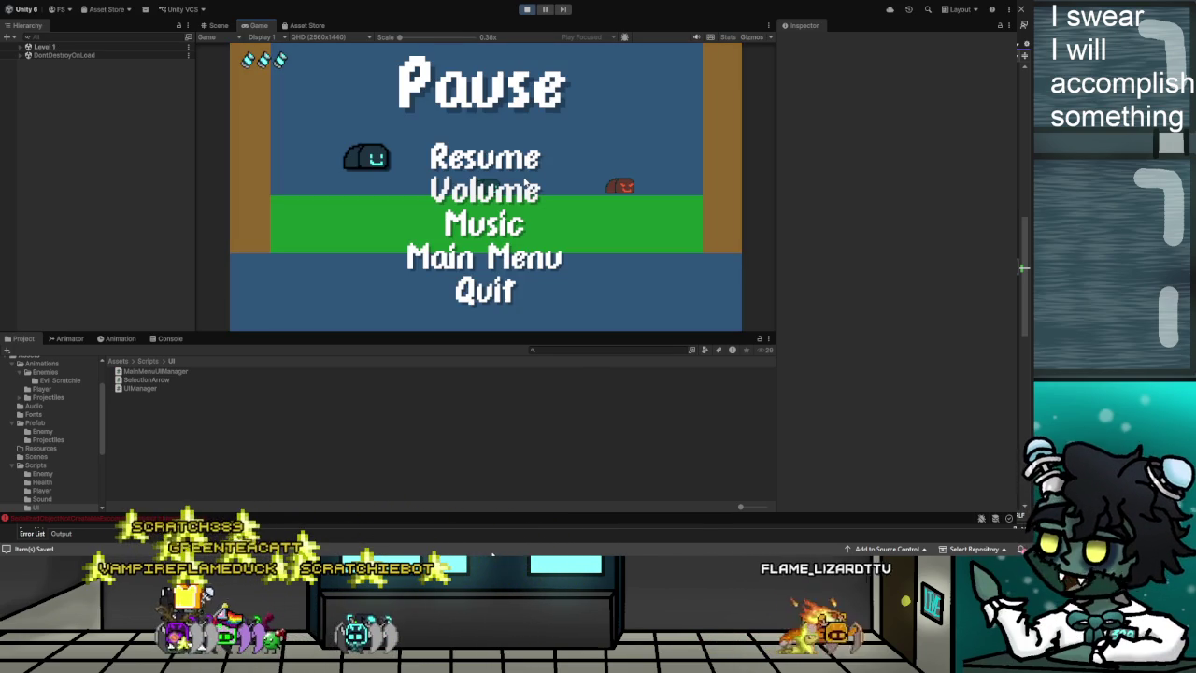
key("Down")
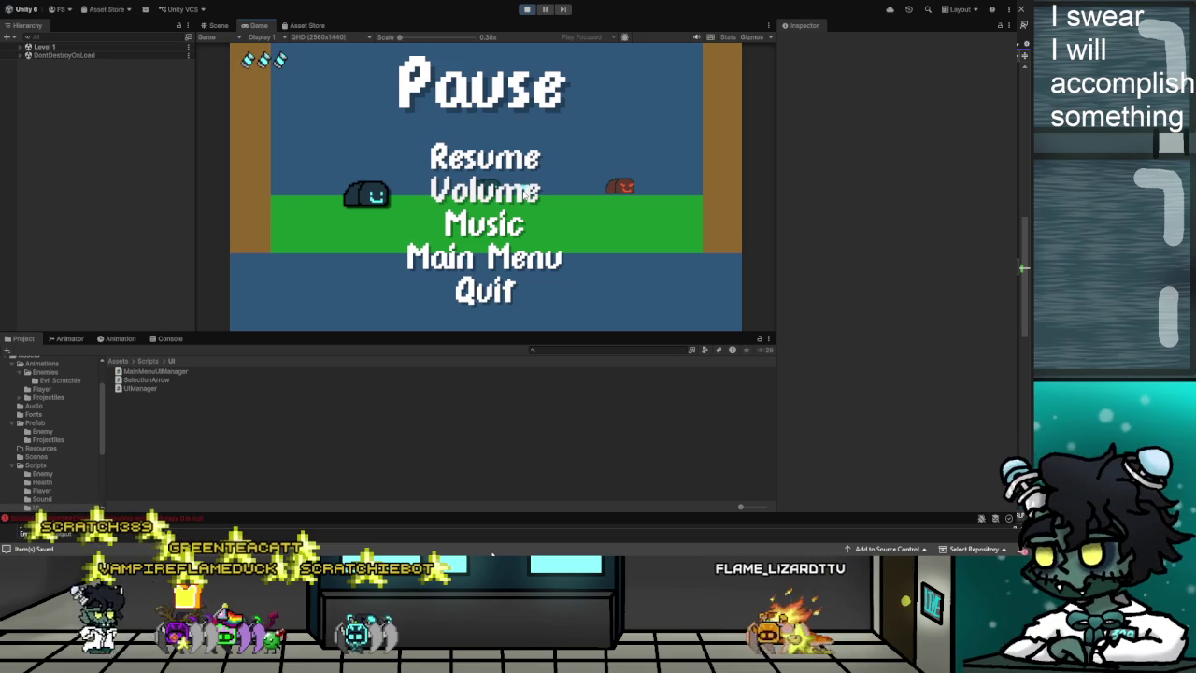
key("Down")
key("Escape")
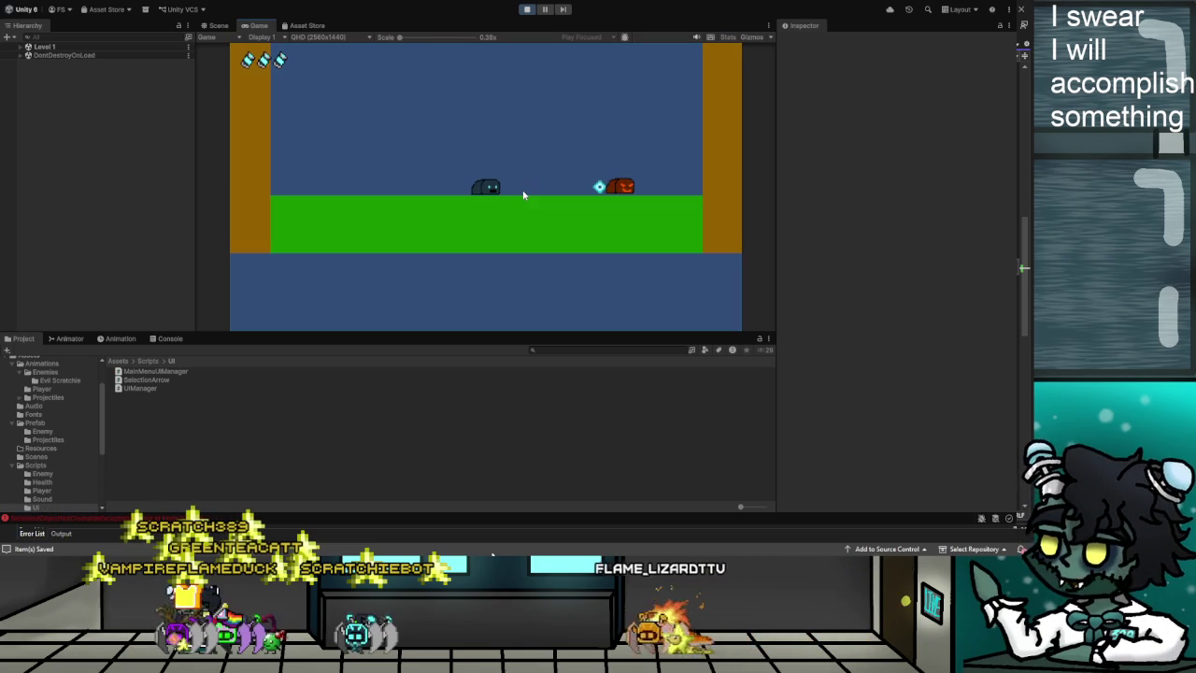
left_click(663, 187)
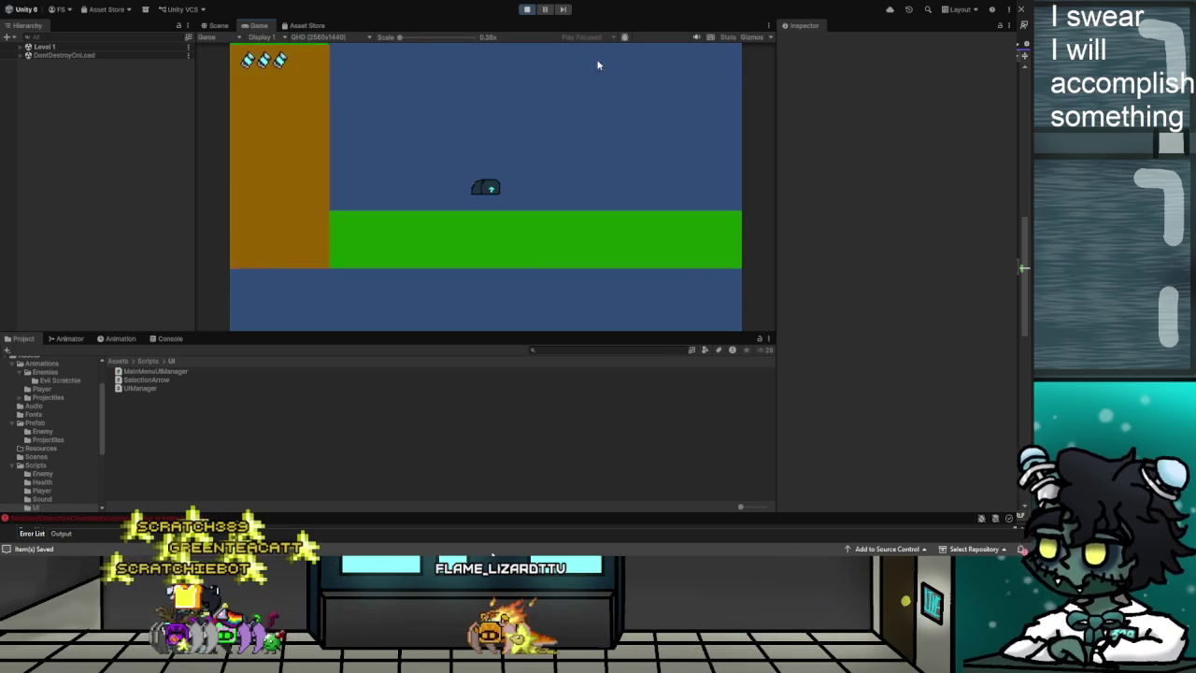
key("ctrl+p")
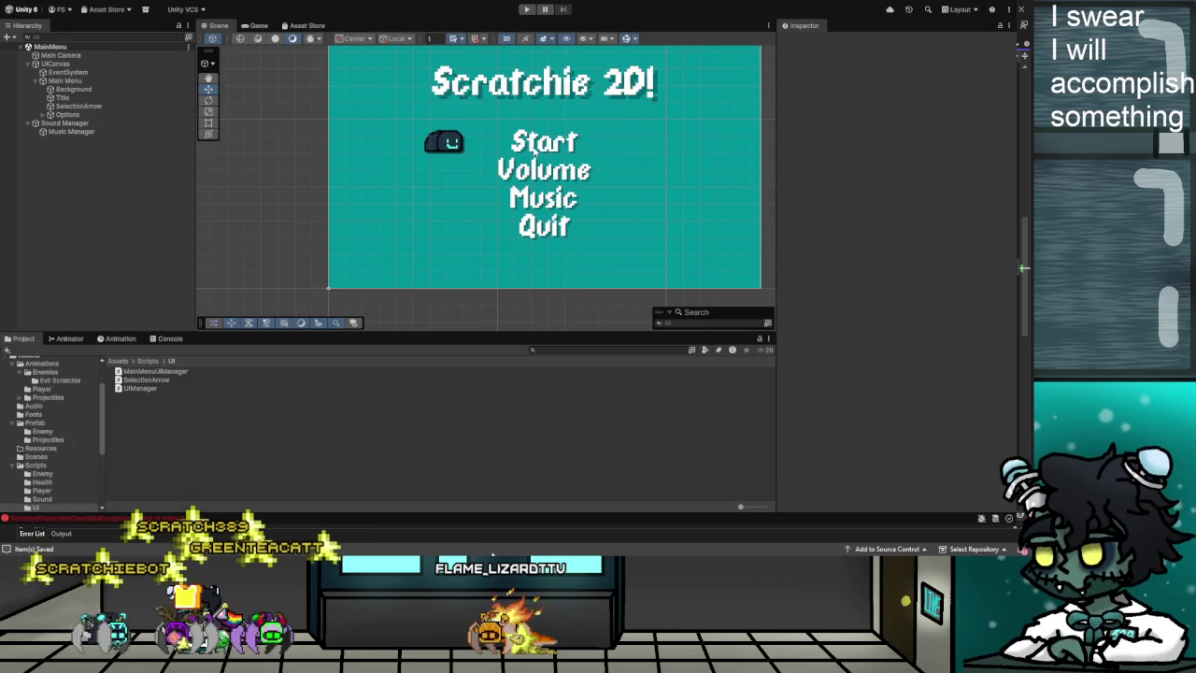
Build the Scratchie 2D! project from Build Profiles until it reports 'Succeeded' after 36 seconds.
scroll(655, 183, "down", 2)
scroll(584, 191, "down", 2)
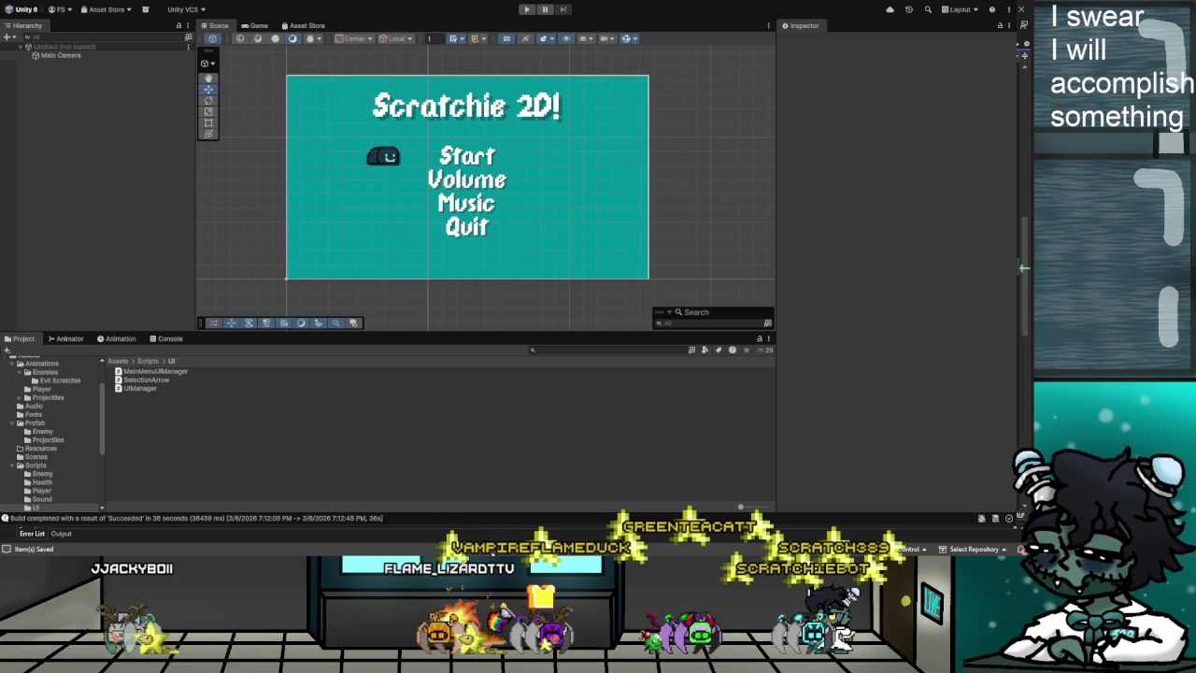
In a new browser tab, go to itch.io and open Scratchie2D from the creator profile.
key("alt+Tab")
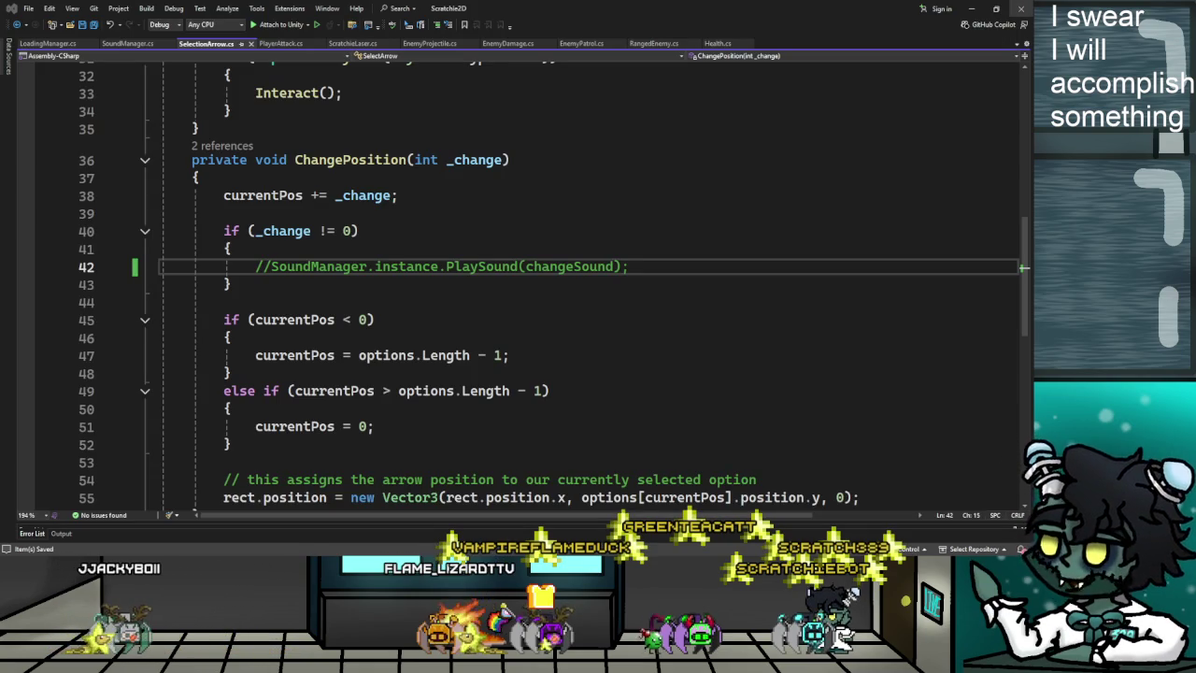
key("alt+Tab")
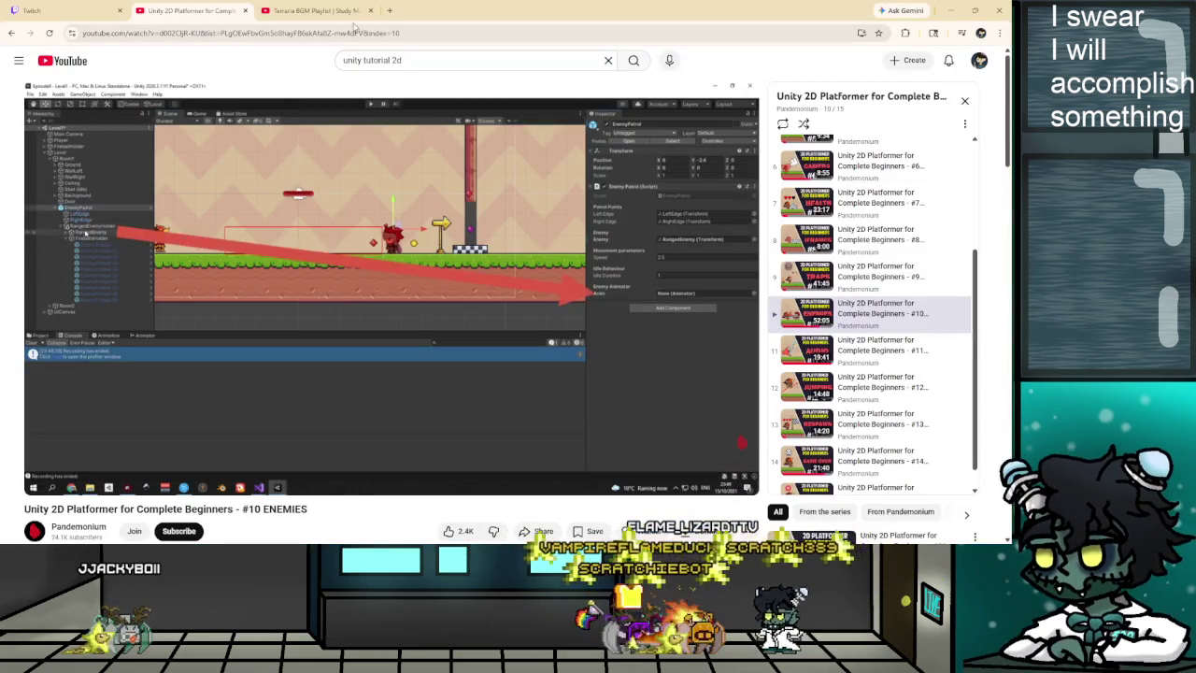
key("ctrl+t")
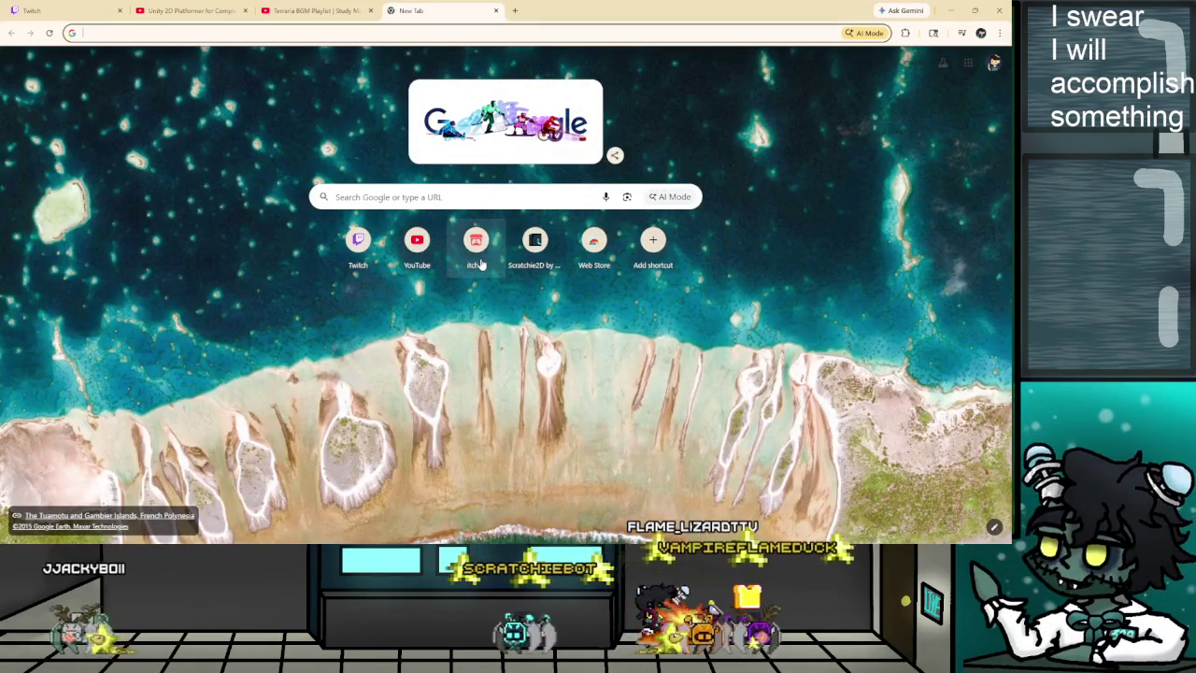
left_click(477, 243)
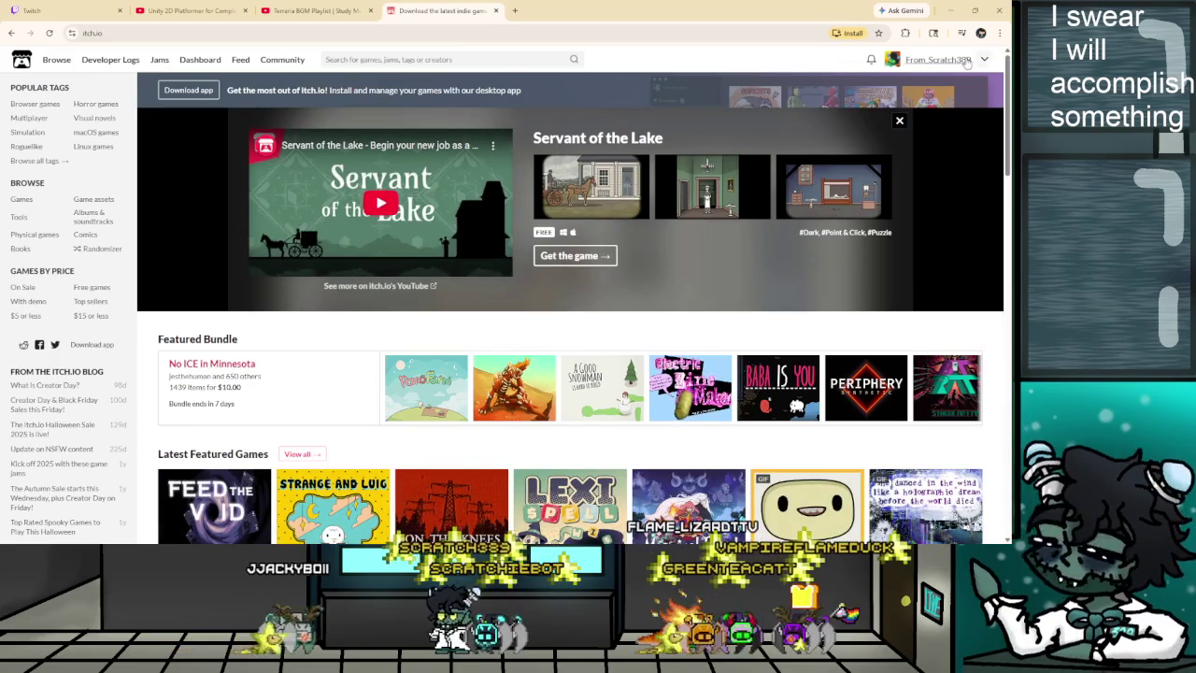
left_click(938, 59)
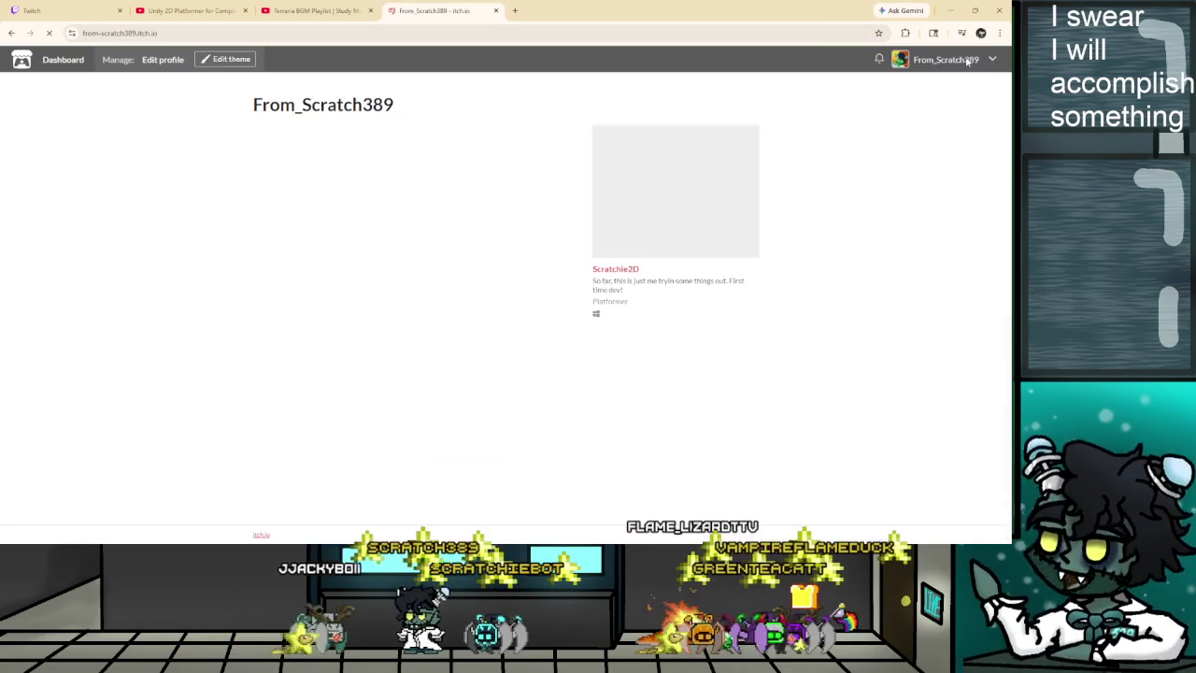
left_click(612, 280)
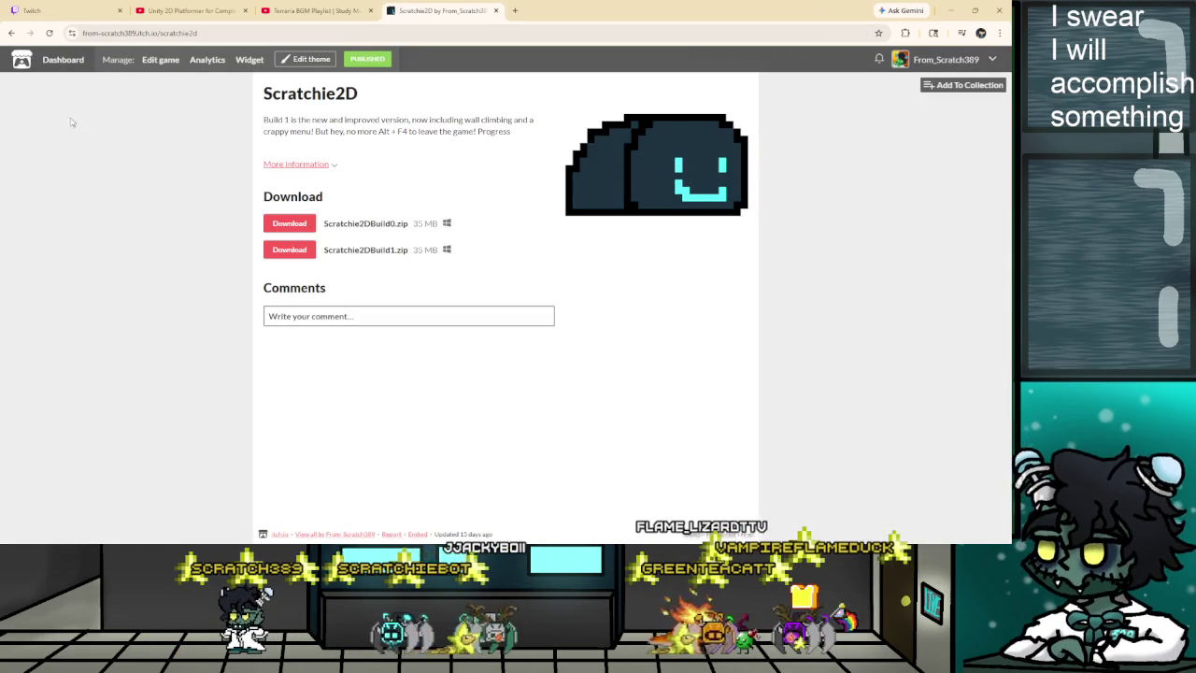
On the Scratchie2D edit page, upload Scratchie2DBuild2.zip alongside Build0 and Build1.
left_click(151, 60)
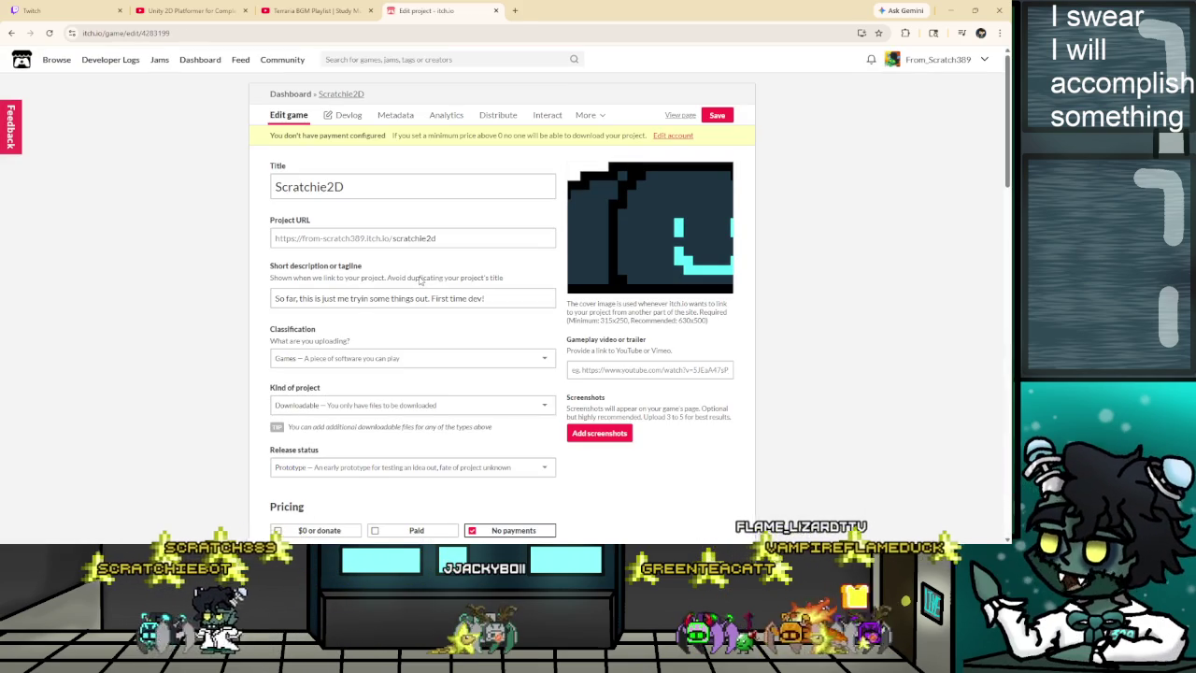
scroll(363, 278, "down", 1)
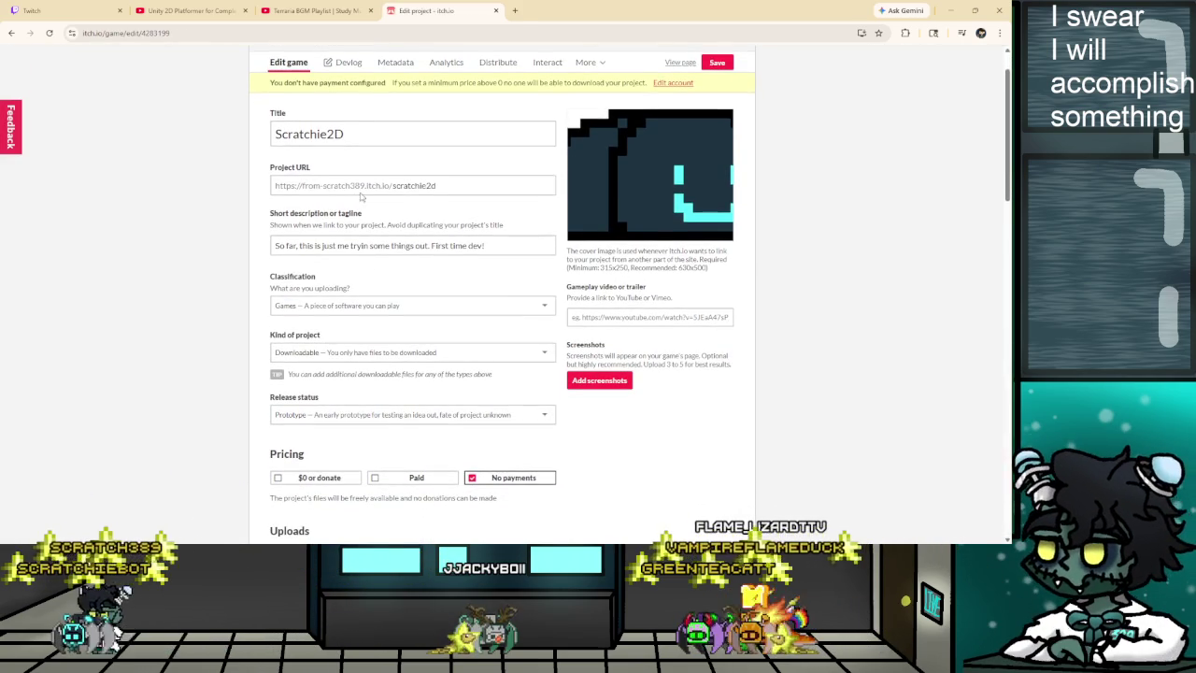
scroll(358, 196, "down", 1)
scroll(383, 299, "down", 3)
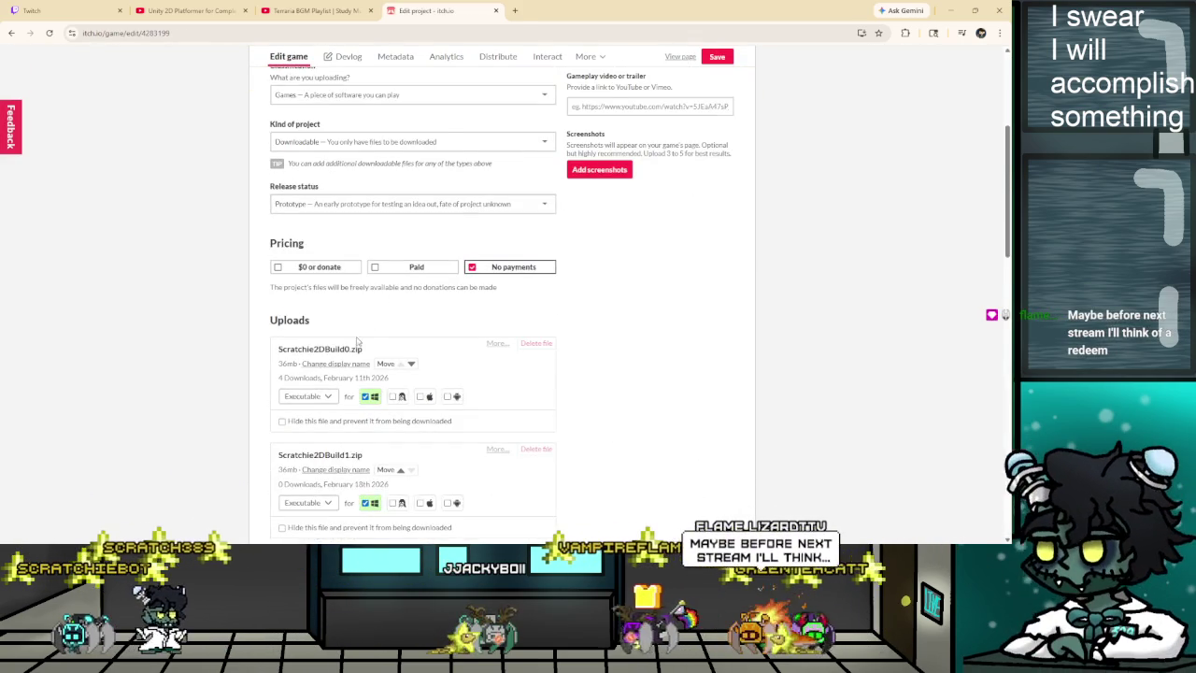
scroll(356, 343, "down", 1)
scroll(314, 248, "down", 1)
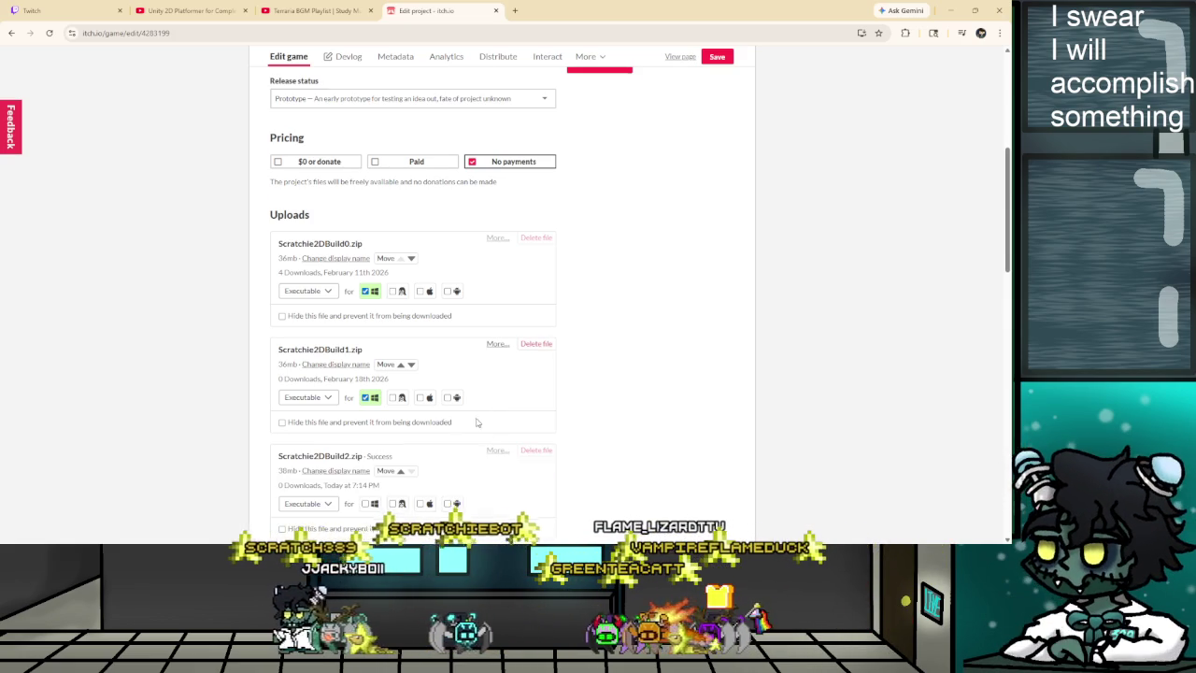
scroll(476, 423, "up", 4)
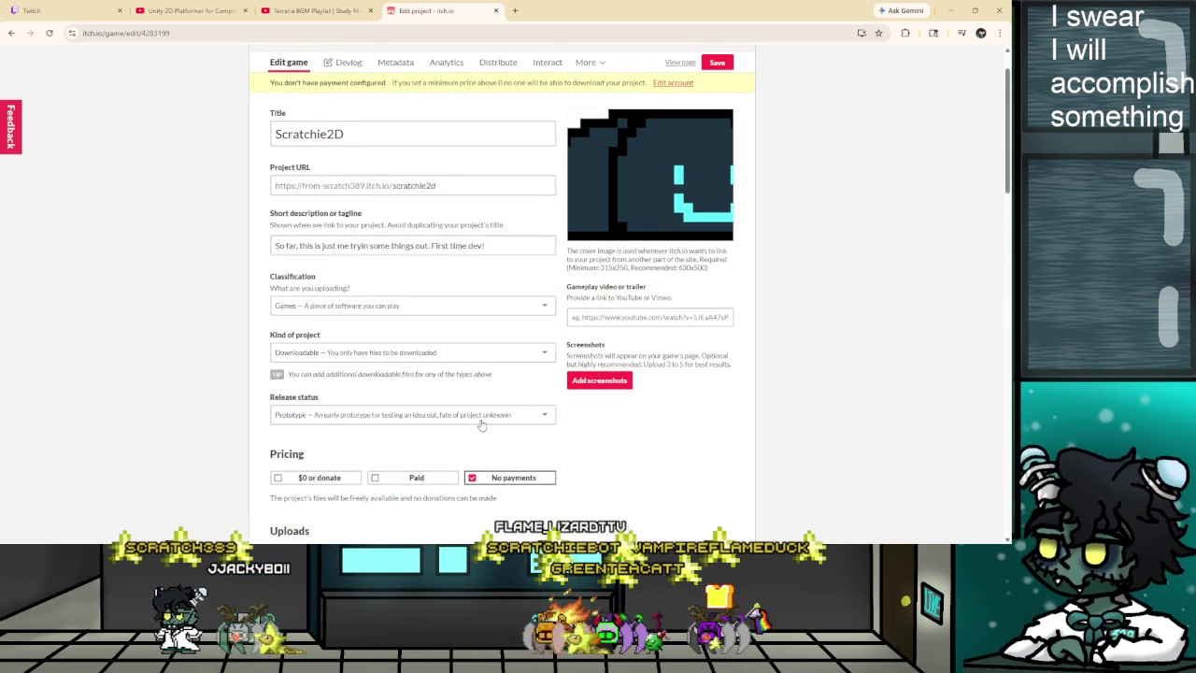
scroll(481, 424, "down", 4)
scroll(483, 427, "down", 5)
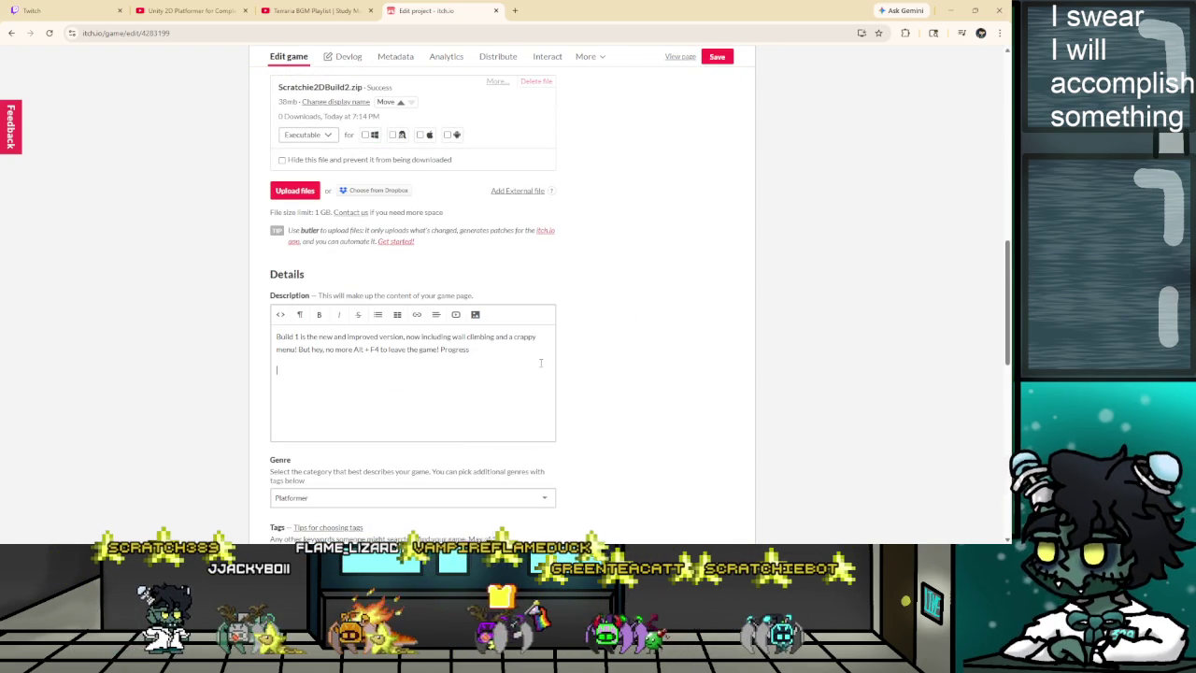
Add a '-' bullet before the Build 1 line in the description.
key("Return")
key("BackSpace")
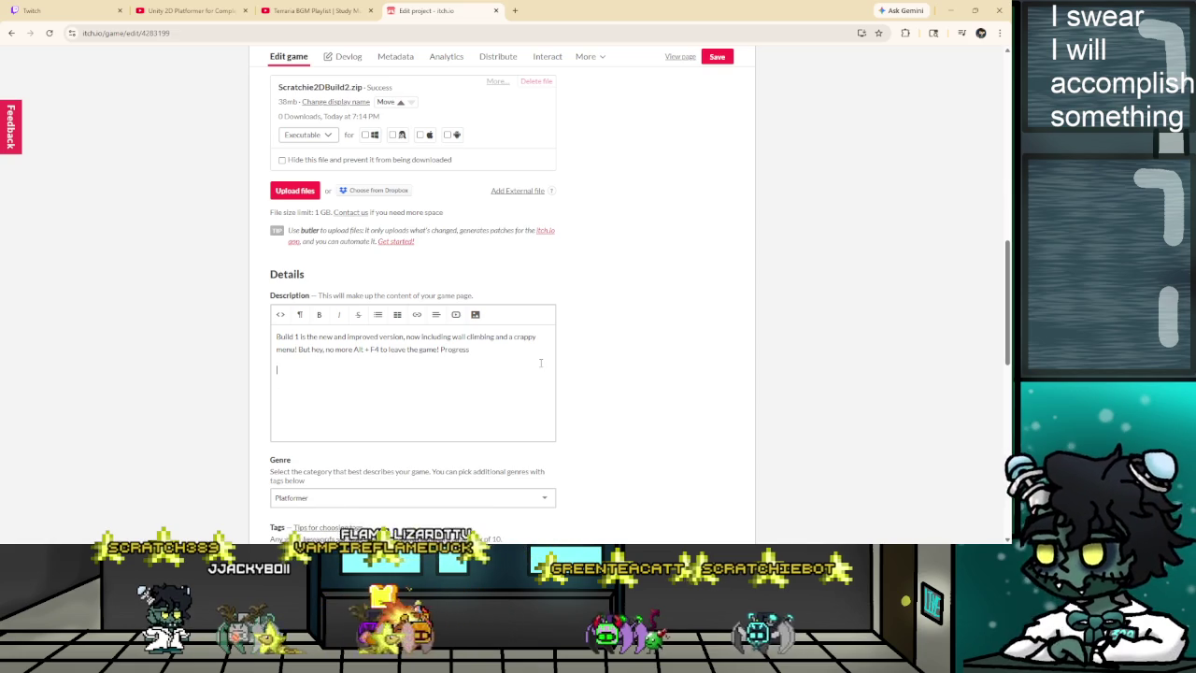
type("-")
left_click(278, 337)
type("-")
Add a Build 2 line announcing EVIL SCRATCHIE, complete with lasers and evil in his heart.
left_click(306, 375)
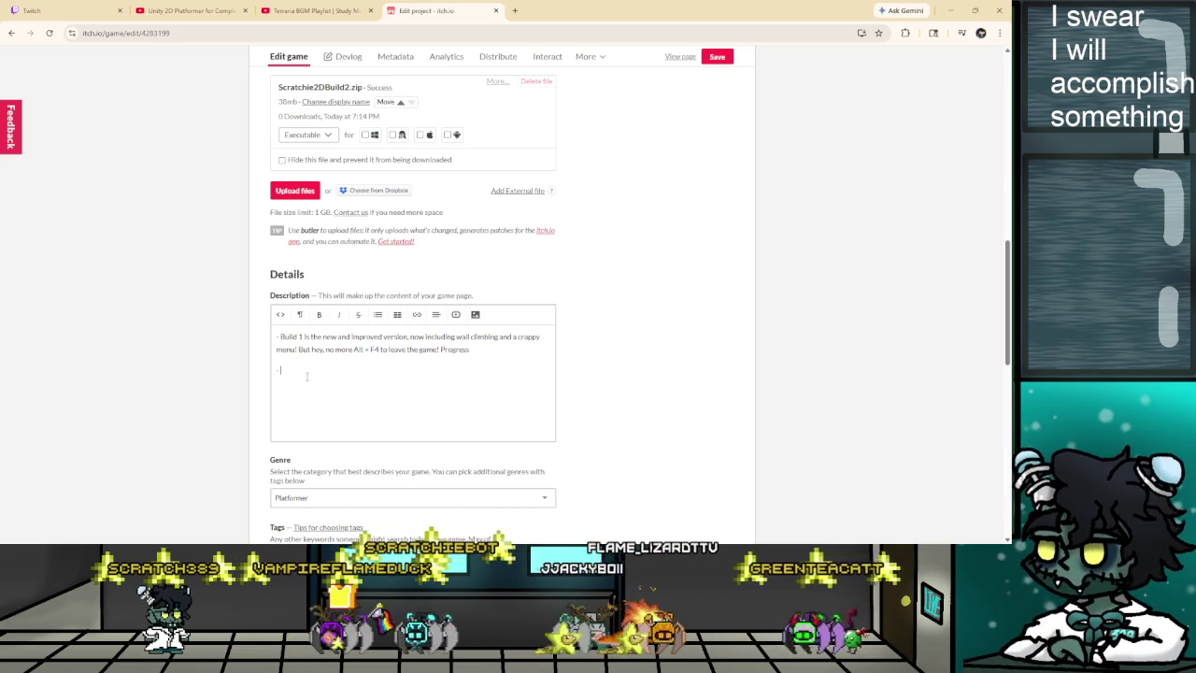
type("Build 2 now features an EVIL SCRATCHIE, complete with lasers and evil in his heart. Fear not, you can kill him t")
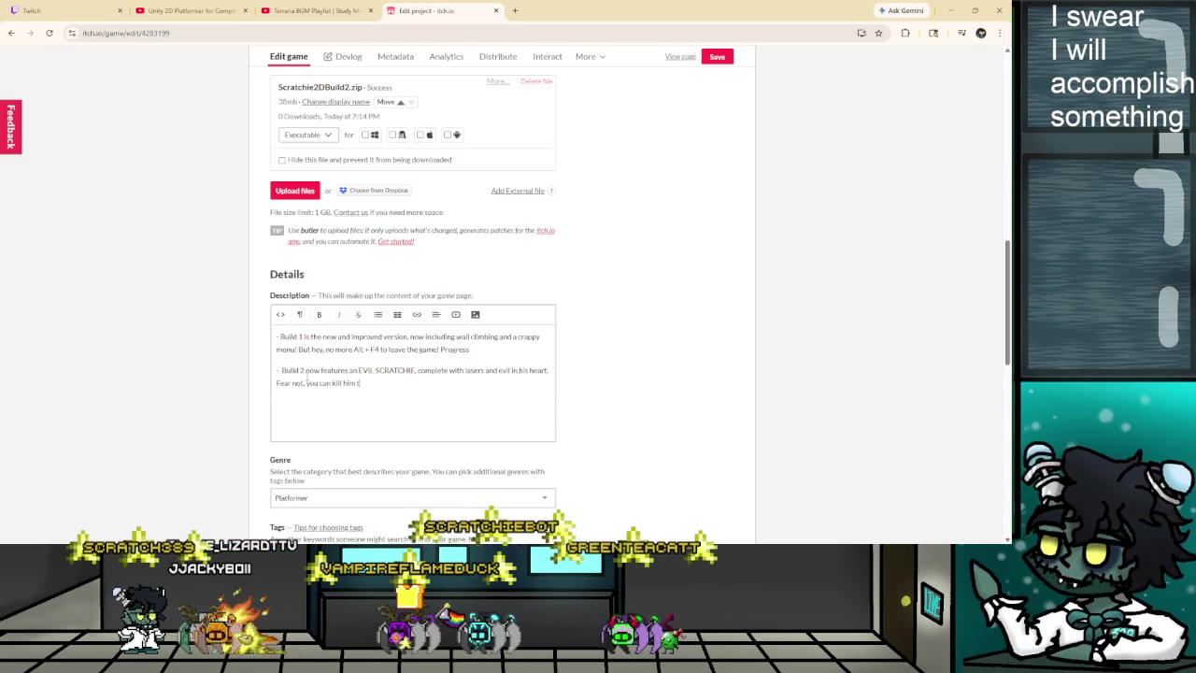
type("! Prob")
type("e you are the more evil on")
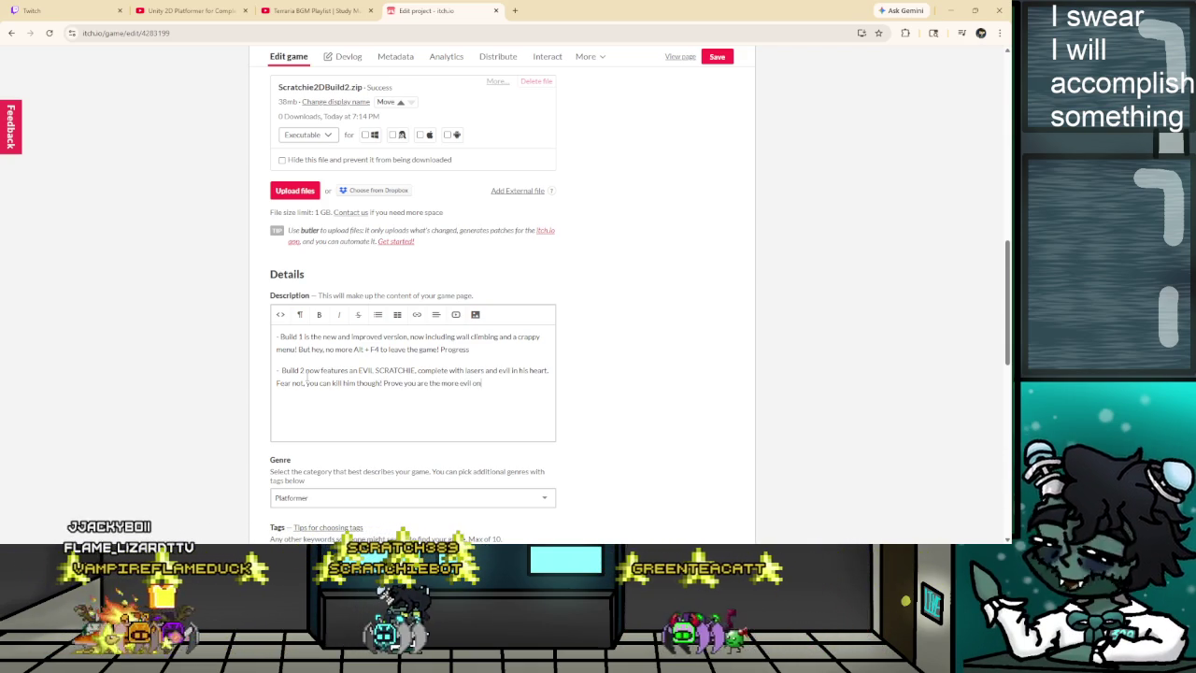
type("e")
scroll(411, 377, "down", 10)
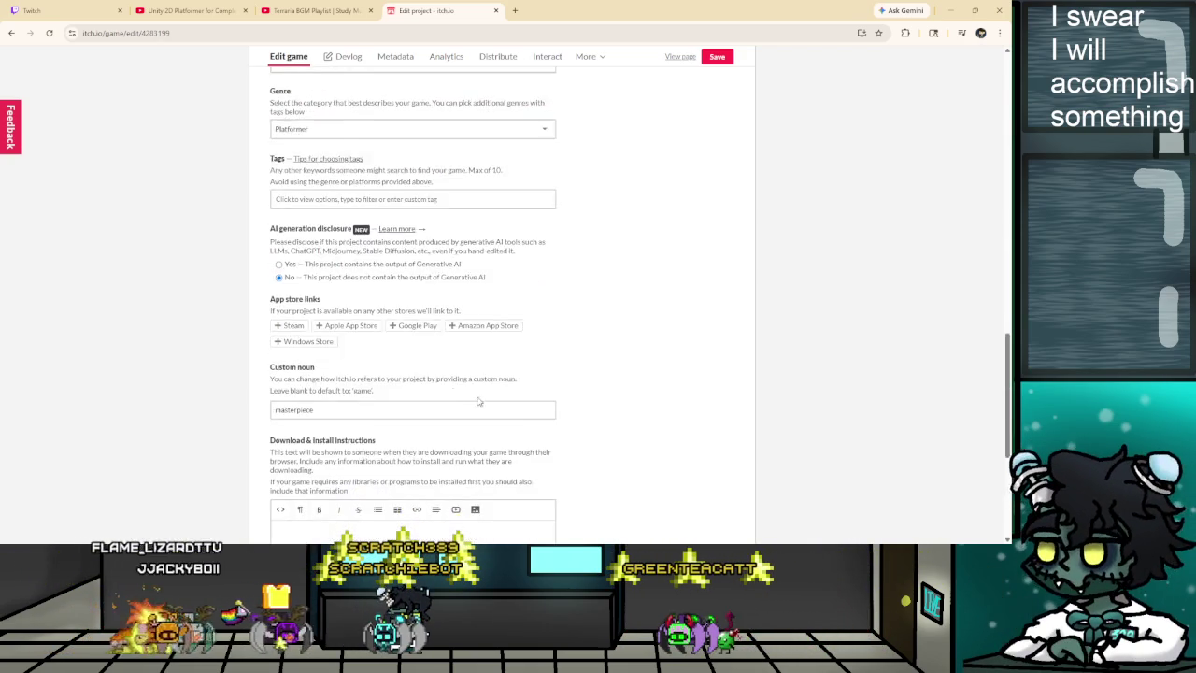
Hide the Build0 and Build1 files, save the project, and view the updated page.
scroll(495, 420, "up", 10)
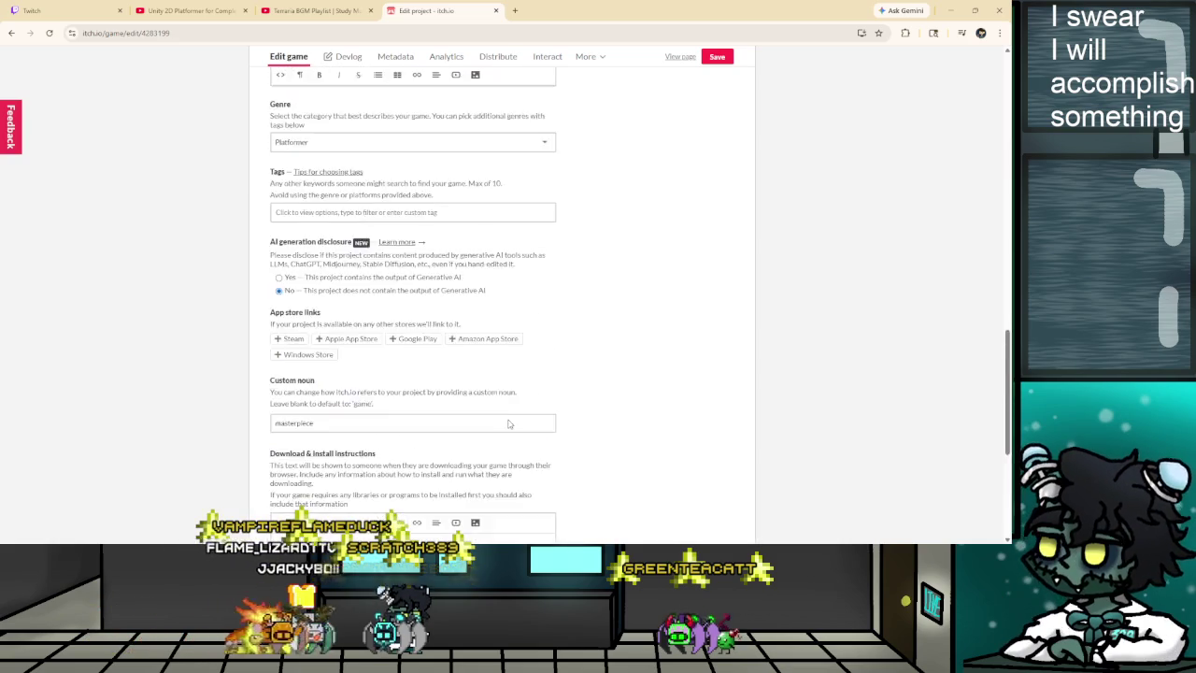
scroll(528, 422, "down", 2)
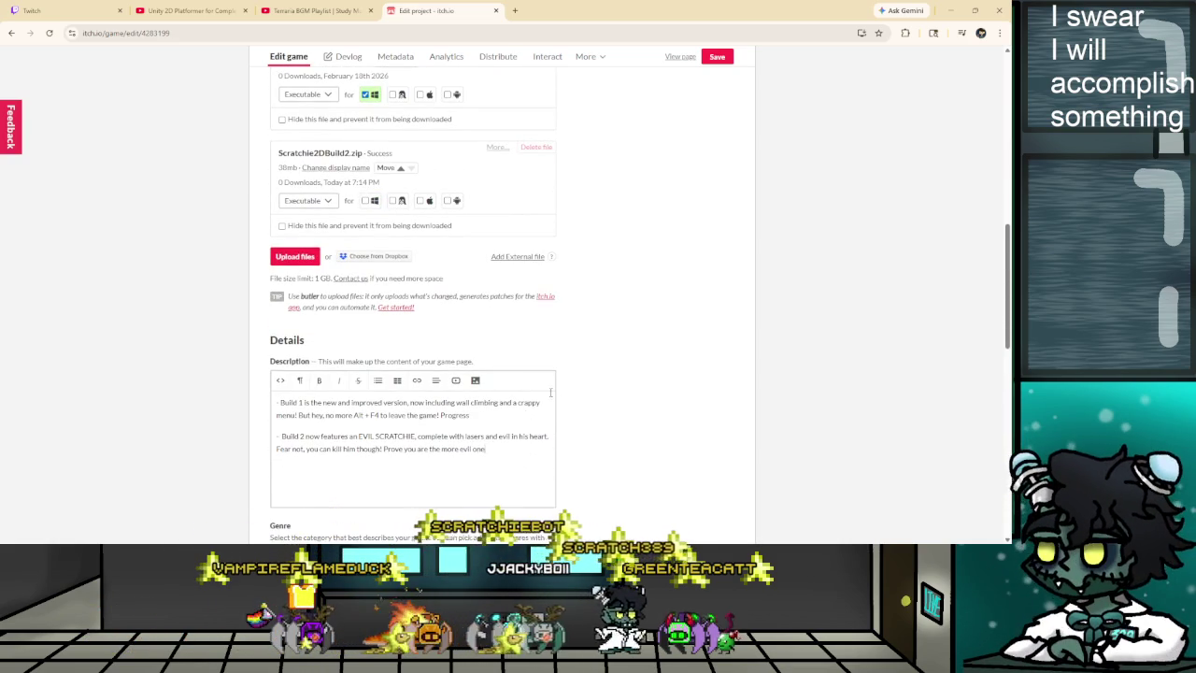
scroll(332, 273, "up", 3)
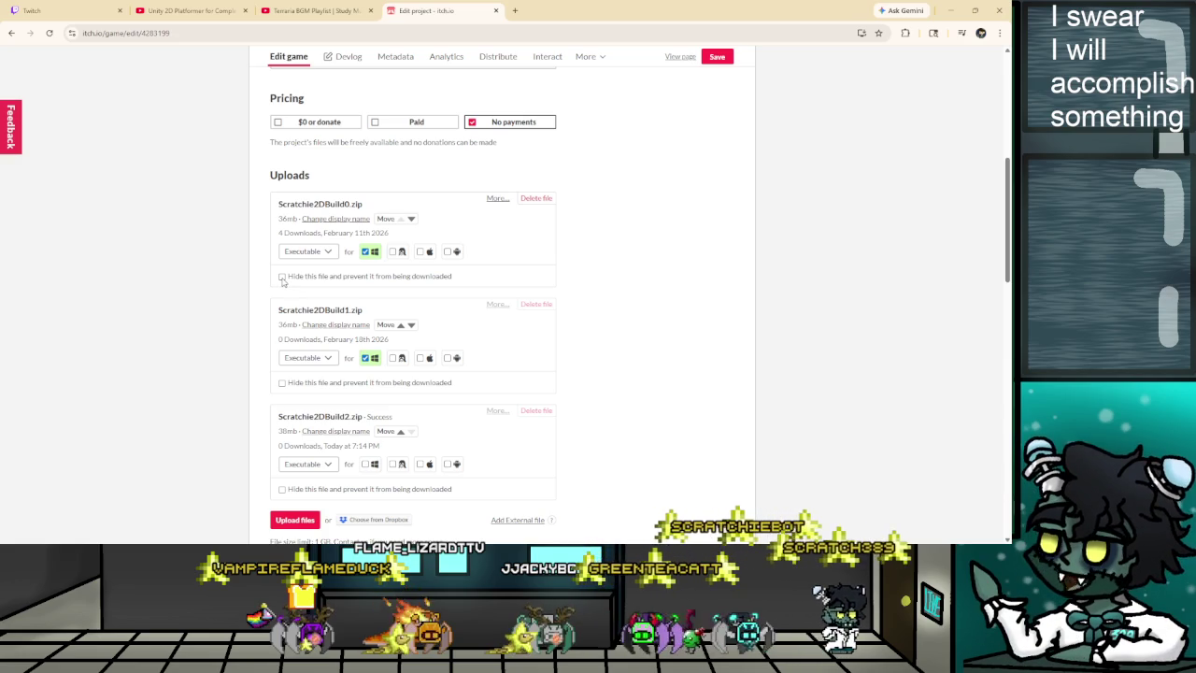
left_click(282, 277)
left_click(281, 383)
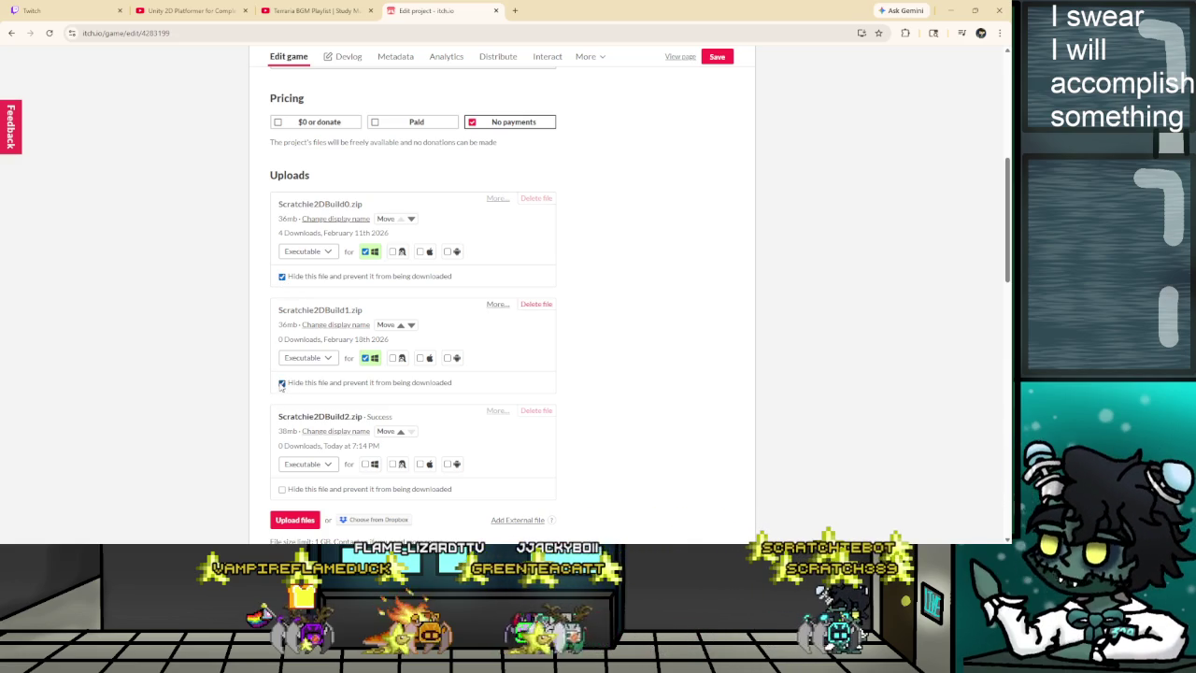
scroll(400, 412, "down", 2)
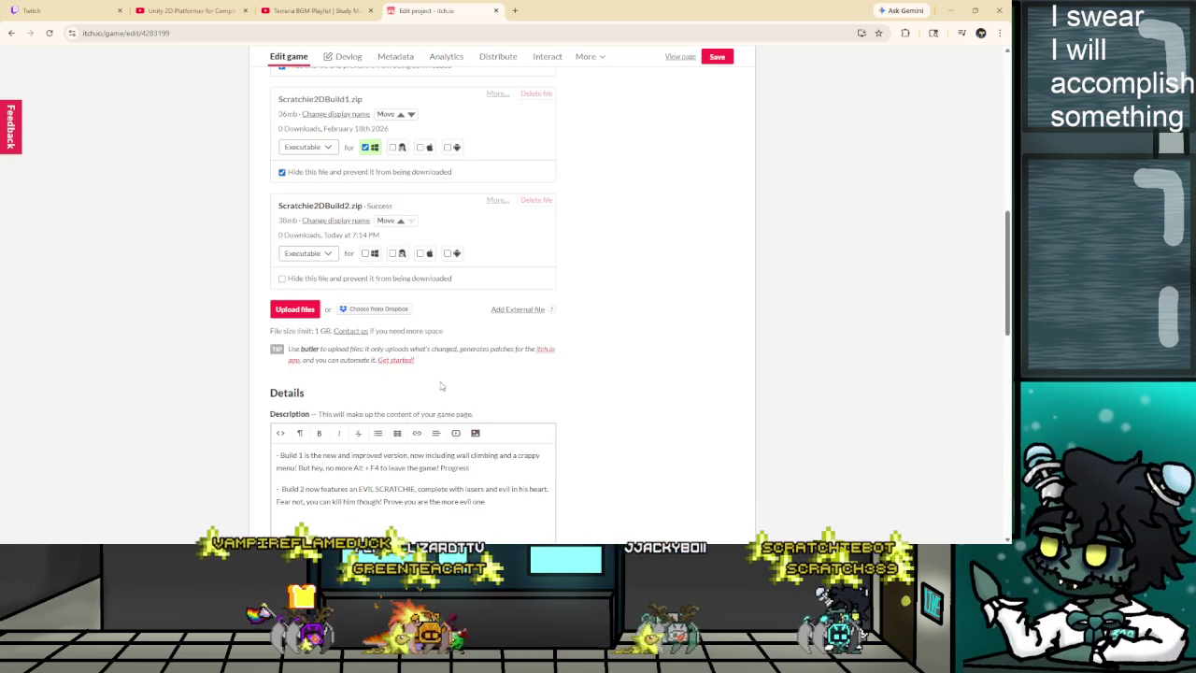
scroll(459, 365, "down", 10)
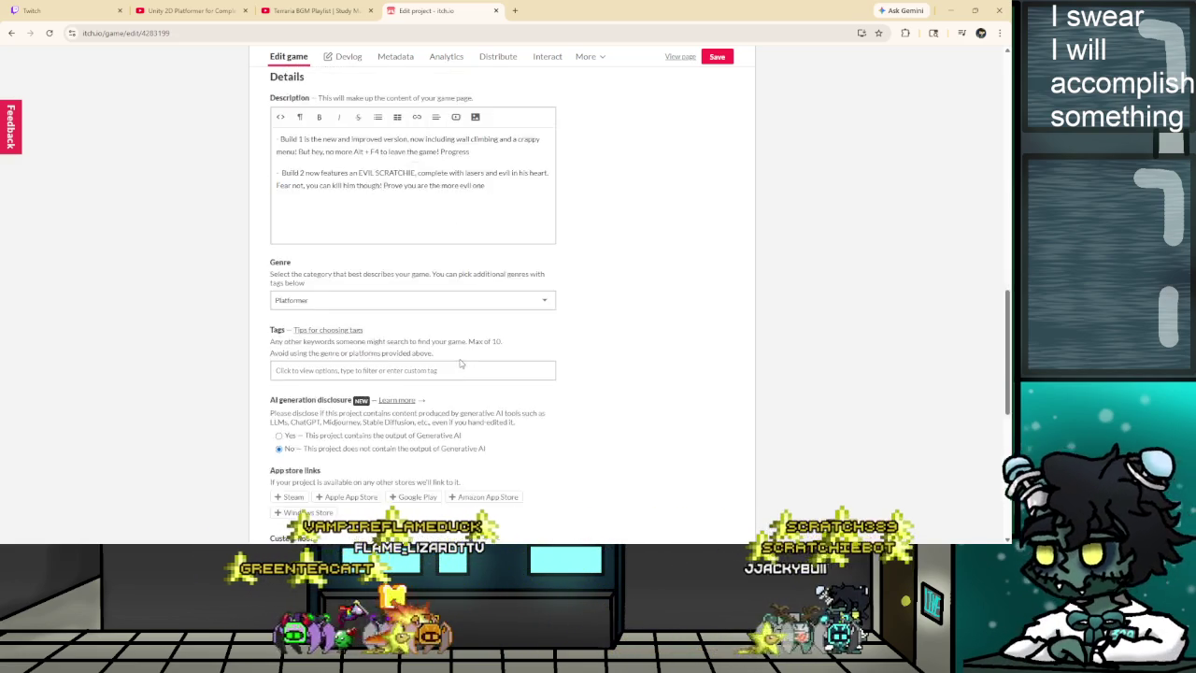
left_click(282, 453)
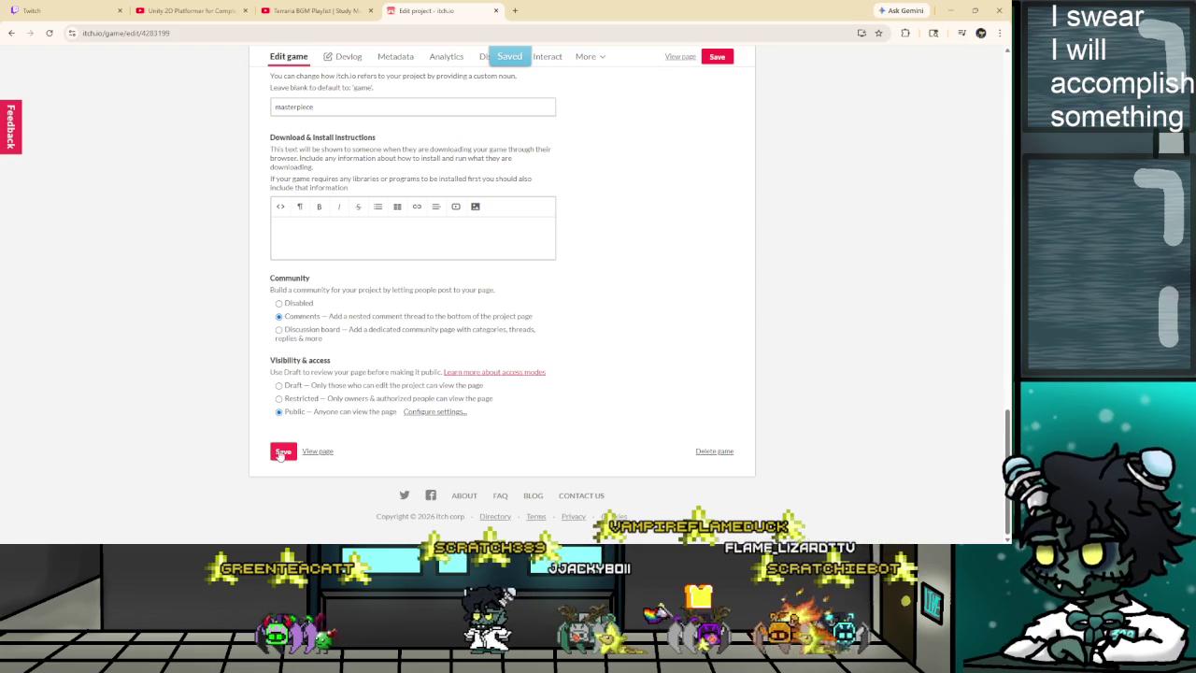
scroll(644, 261, "up", 10)
left_click(681, 57)
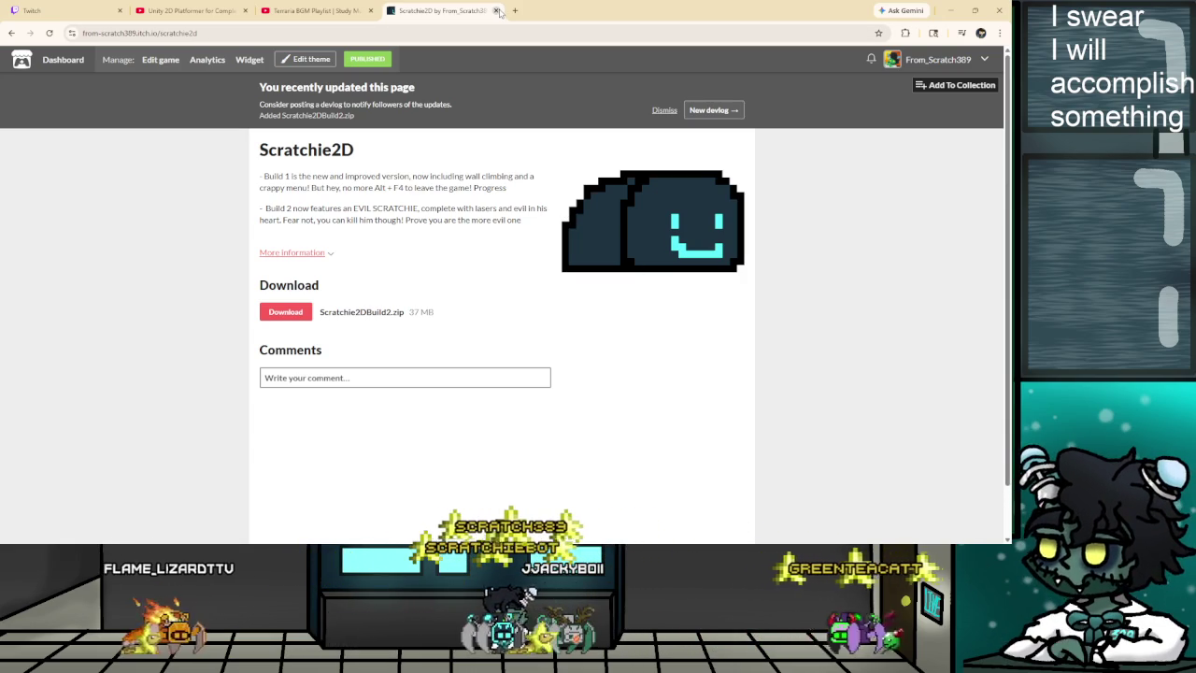
Close the itch.io Scratchie2D tab to return to the YouTube tutorial.
left_click(496, 12)
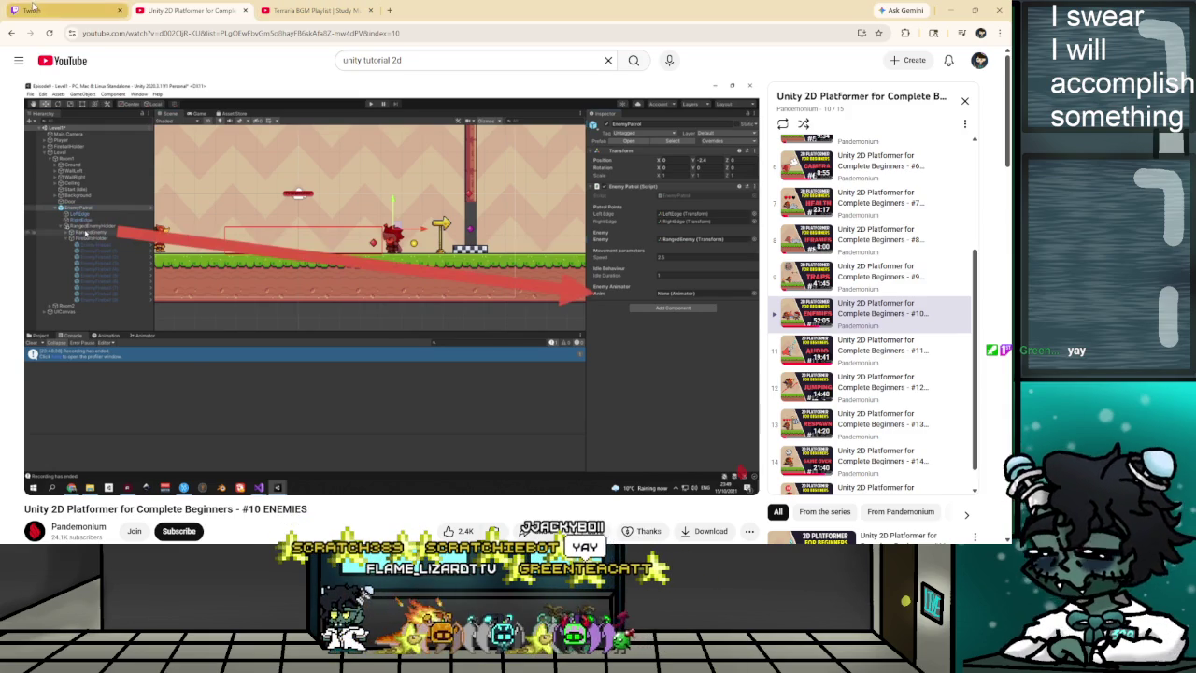
left_click(34, 10)
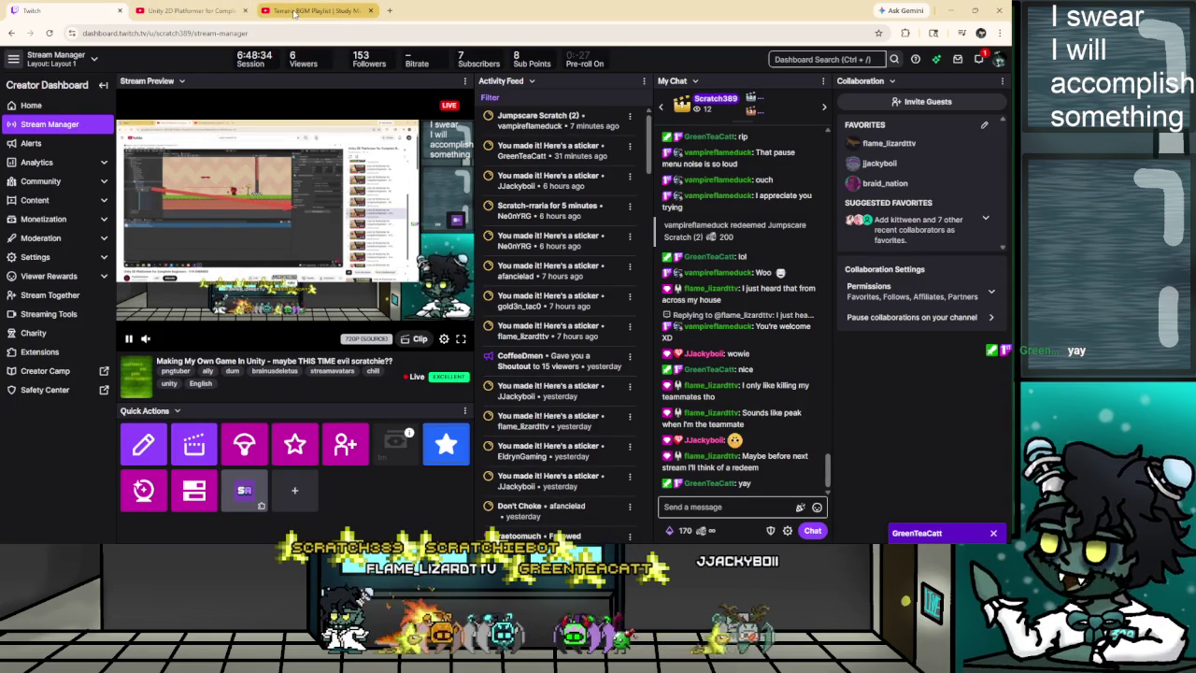
left_click(191, 11)
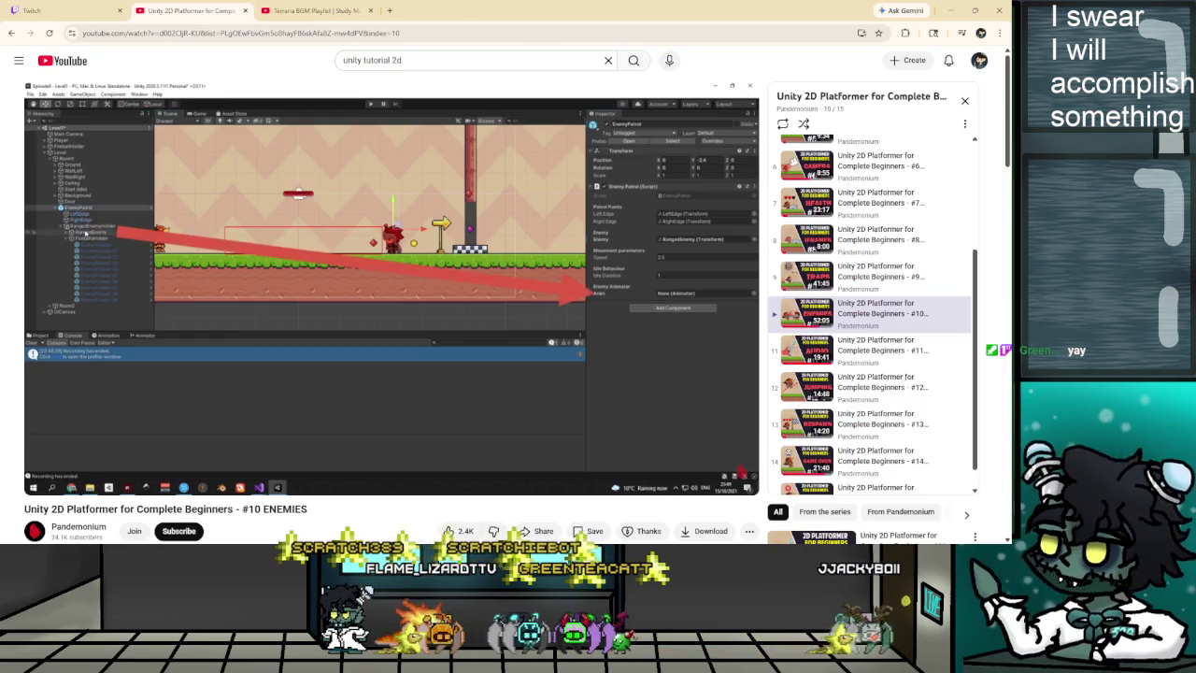